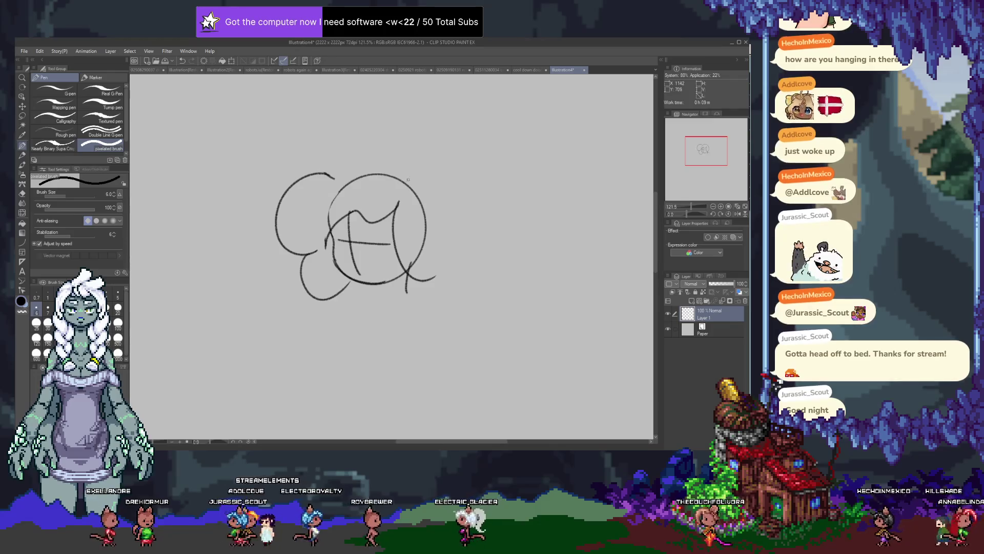
# Step: Draw the big top hair arc above the head, retrying it several times with undo and redo
pyautogui.moveTo(410, 179); pyautogui.dragTo(331, 169)
pyautogui.hotkey('ctrl', 'z')
pyautogui.hotkey('ctrl', 'y')
pyautogui.hotkey('ctrl', 'z')
pyautogui.moveTo(408, 172)
pyautogui.mouseDown()
pyautogui.moveTo(375, 135)
pyautogui.moveTo(333, 177)
pyautogui.mouseUp()
pyautogui.hotkey('ctrl', 'z')
pyautogui.hotkey('ctrl', 'y')
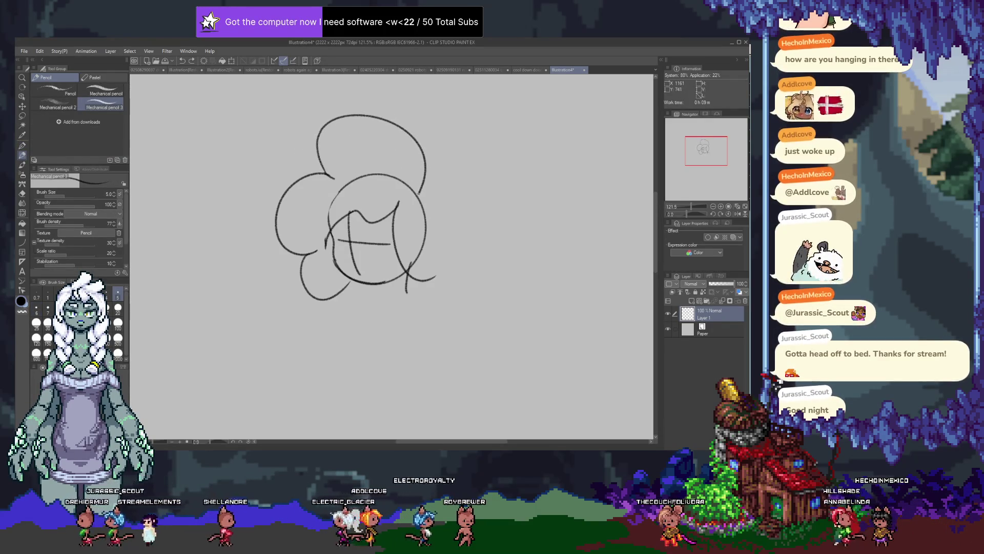
pyautogui.hotkey('ctrl', 'z')
pyautogui.moveTo(415, 180)
pyautogui.mouseDown()
pyautogui.moveTo(405, 146)
pyautogui.moveTo(311, 168)
pyautogui.mouseUp()
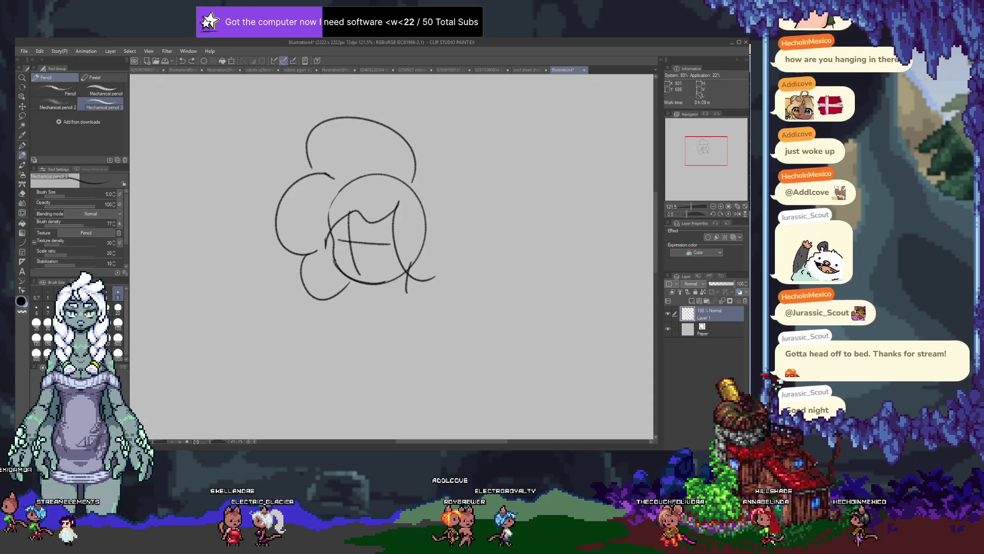
pyautogui.hotkey('ctrl', 'z')
pyautogui.hotkey('ctrl', 'y')
pyautogui.hotkey('ctrl', 'z')
pyautogui.moveTo(413, 180)
pyautogui.mouseDown()
pyautogui.moveTo(397, 110)
pyautogui.moveTo(308, 170)
pyautogui.mouseUp()
pyautogui.hotkey('ctrl', 'z')
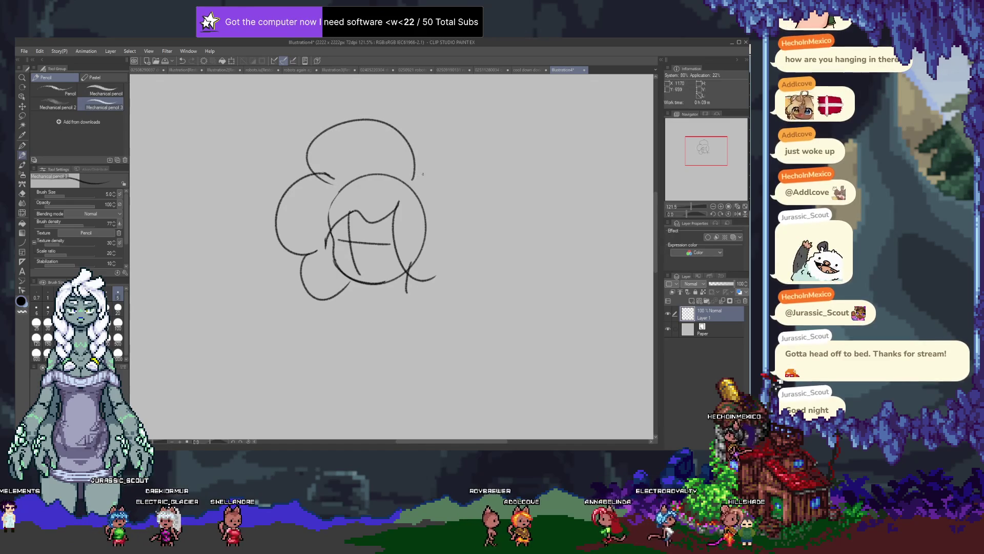
# Step: Add a short curl off the top arc and draw the lower-right hair lobe
pyautogui.moveTo(414, 180); pyautogui.dragTo(419, 167)
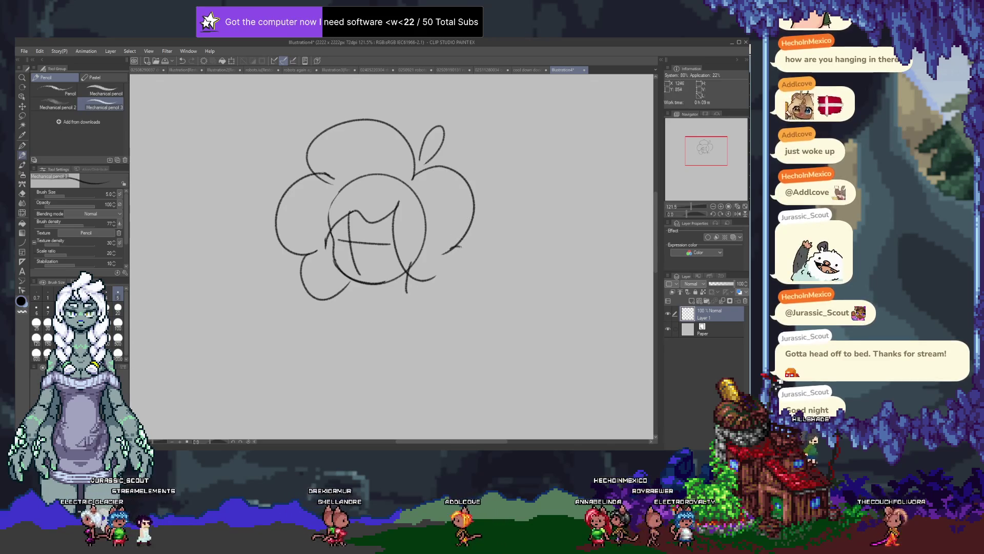
pyautogui.scroll(-3, 456, 247)
pyautogui.moveTo(446, 166); pyautogui.dragTo(415, 248)
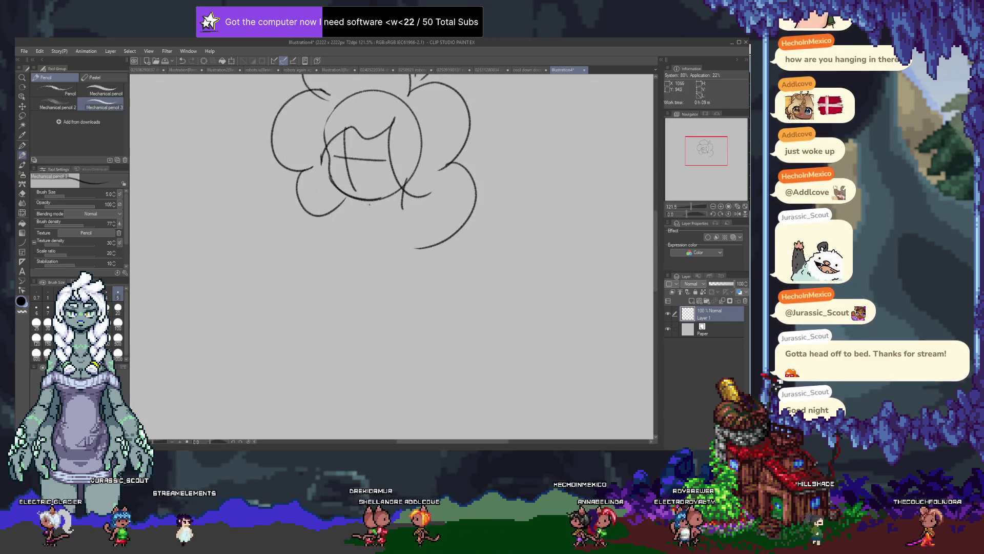
# Step: Sketch the chin, neck and shoulder lines below the head, retrying the strokes
pyautogui.moveTo(359, 203); pyautogui.dragTo(350, 220)
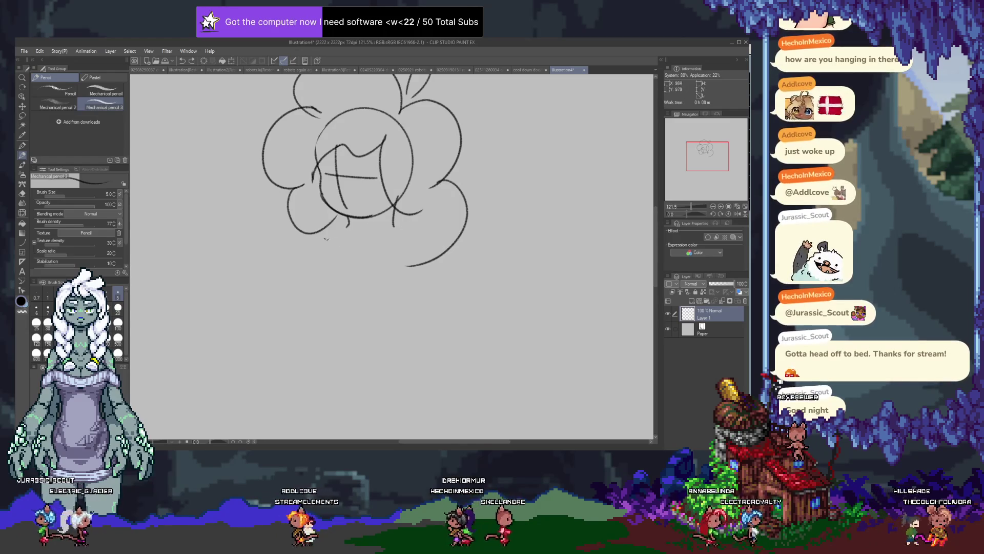
pyautogui.hotkey('ctrl', 'z')
pyautogui.moveTo(334, 233); pyautogui.dragTo(422, 247)
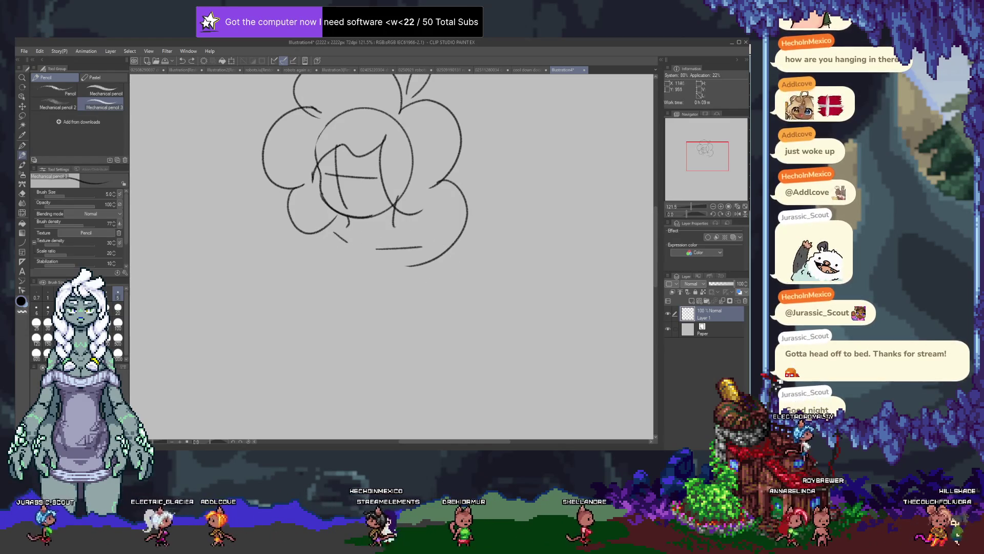
pyautogui.scroll(-1, 313, 253)
pyautogui.moveTo(314, 218); pyautogui.dragTo(337, 285)
pyautogui.hotkey('ctrl', 'z')
pyautogui.moveTo(321, 212); pyautogui.dragTo(315, 270)
pyautogui.hotkey('ctrl', 'z')
pyautogui.hotkey('ctrl', 'z')
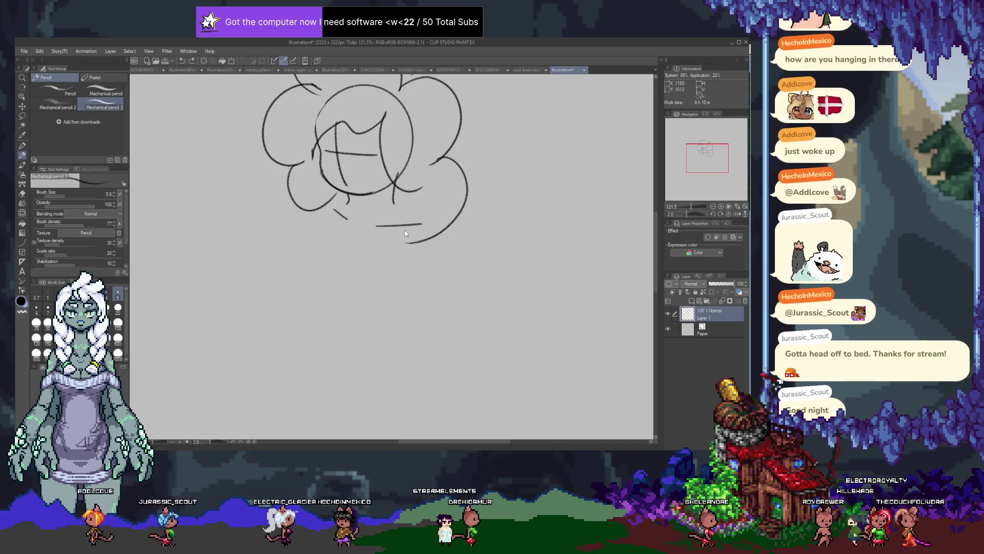
pyautogui.hotkey('ctrl', 'z')
pyautogui.moveTo(330, 199)
pyautogui.mouseDown()
pyautogui.moveTo(425, 226)
pyautogui.moveTo(408, 268)
pyautogui.moveTo(369, 302)
pyautogui.mouseUp()
pyautogui.hotkey('ctrl', 'z')
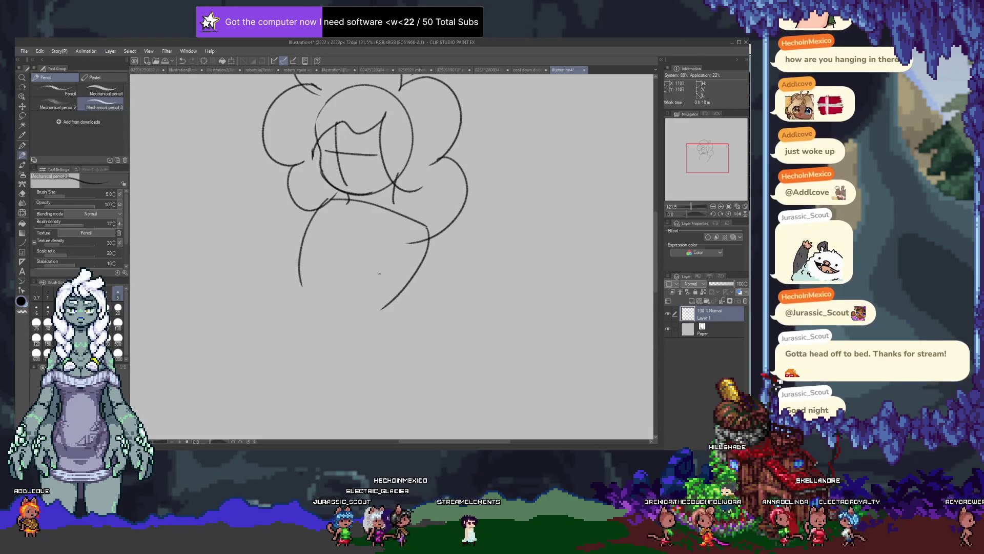
# Step: Undo the rejected left-side torso strokes, then restore the last ones
pyautogui.scroll(-2, 373, 233)
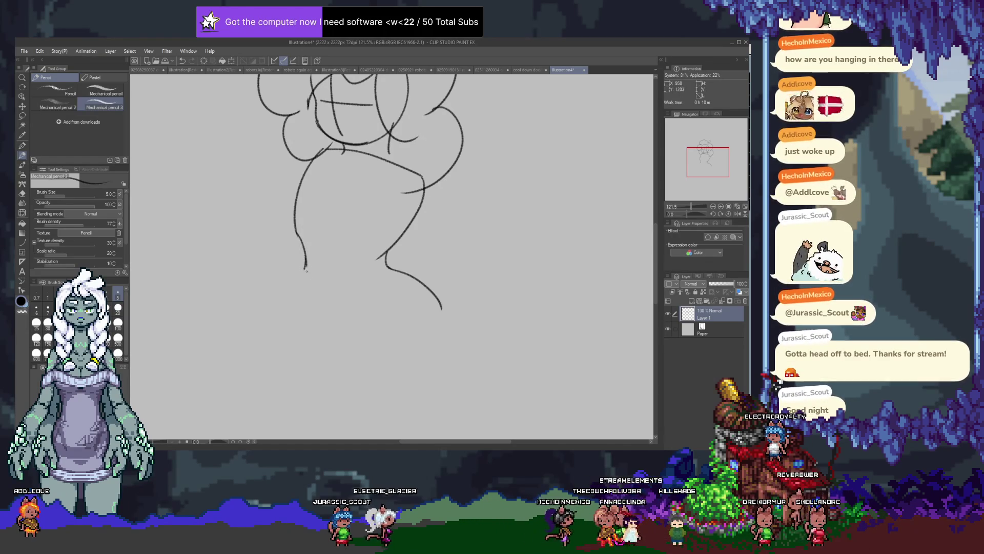
pyautogui.hotkey('ctrl', 'z')
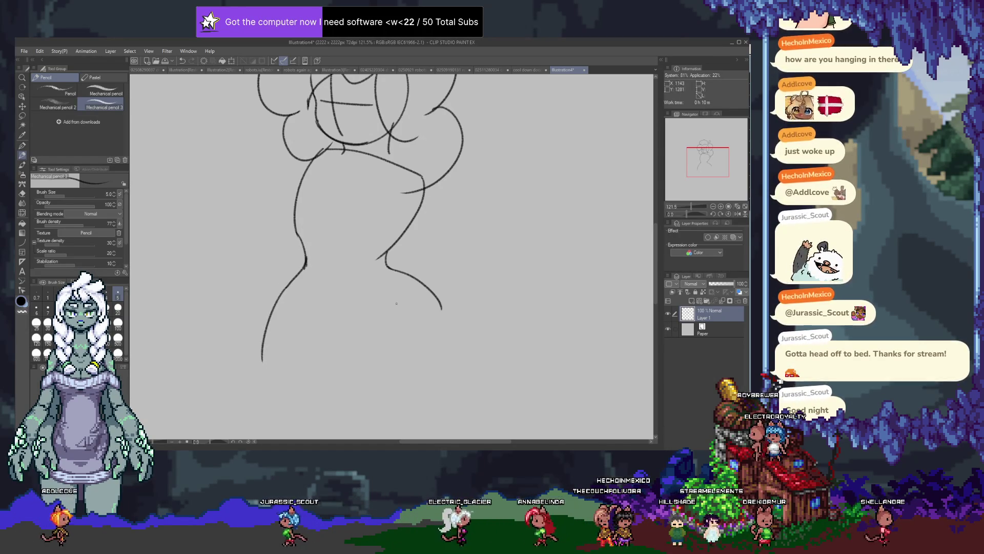
pyautogui.hotkey('ctrl', 'z')
pyautogui.scroll(-3, 390, 209)
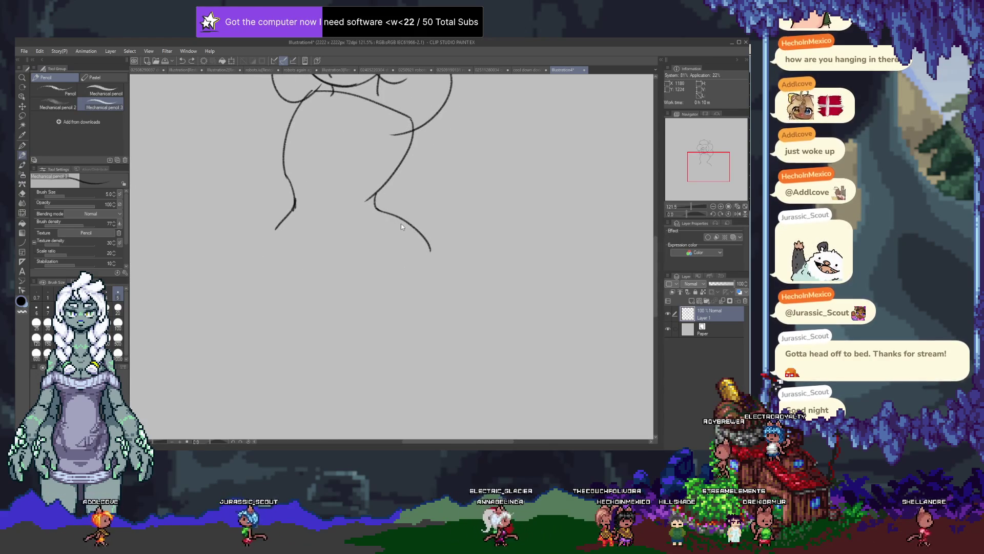
pyautogui.hotkey('ctrl', 'z')
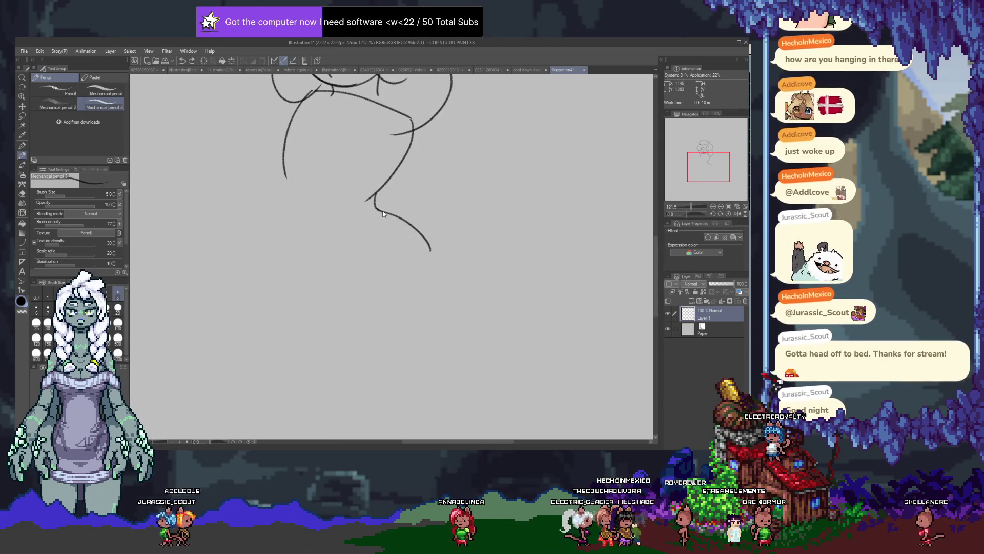
pyautogui.hotkey('ctrl', 'y')
pyautogui.hotkey('ctrl', 'y')
# Step: Erase the lower tail of the left stroke and add a short stroke at the left hip
pyautogui.hotkey('ctrl', 'z')
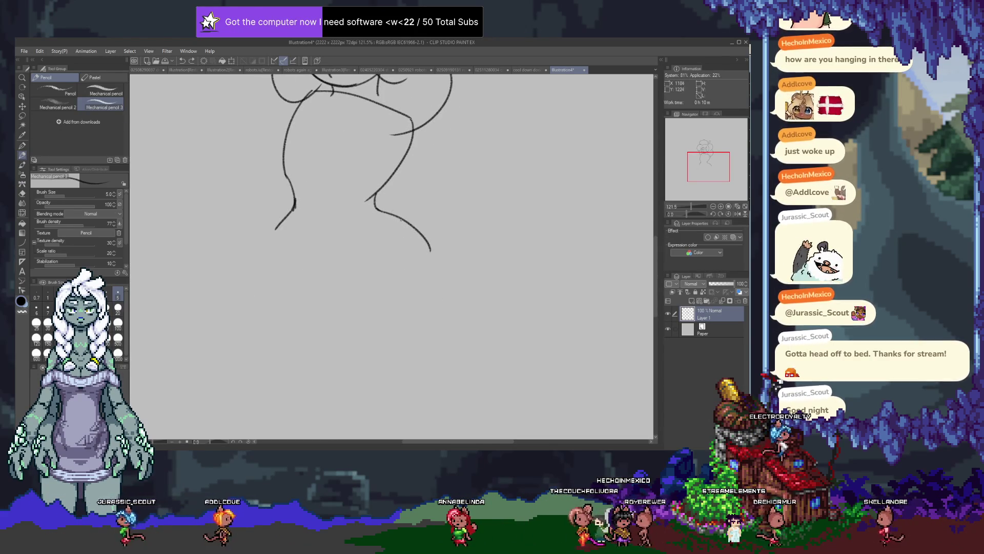
pyautogui.press('e')
pyautogui.hotkey('ctrl', 'z')
pyautogui.press('p')
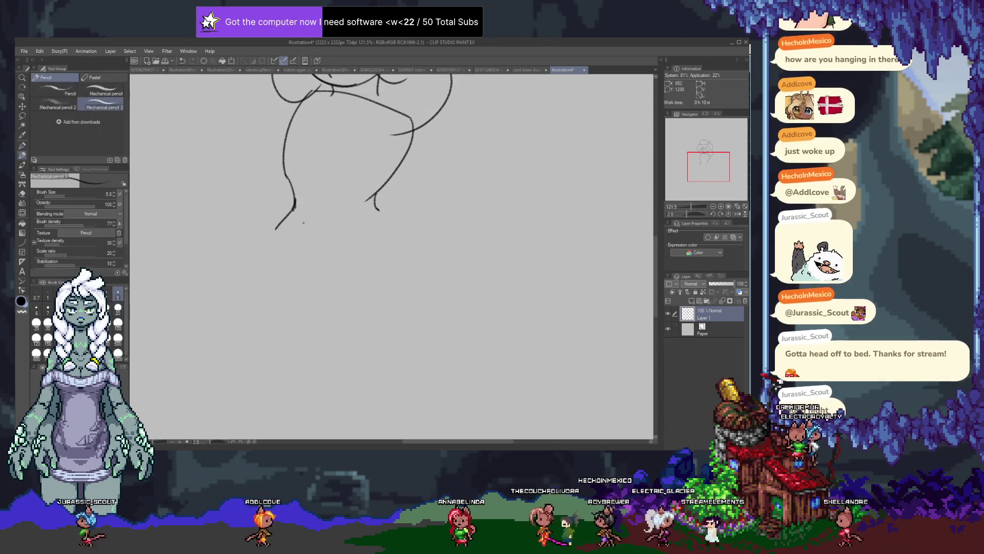
pyautogui.press('e')
pyautogui.moveTo(277, 228); pyautogui.dragTo(284, 216)
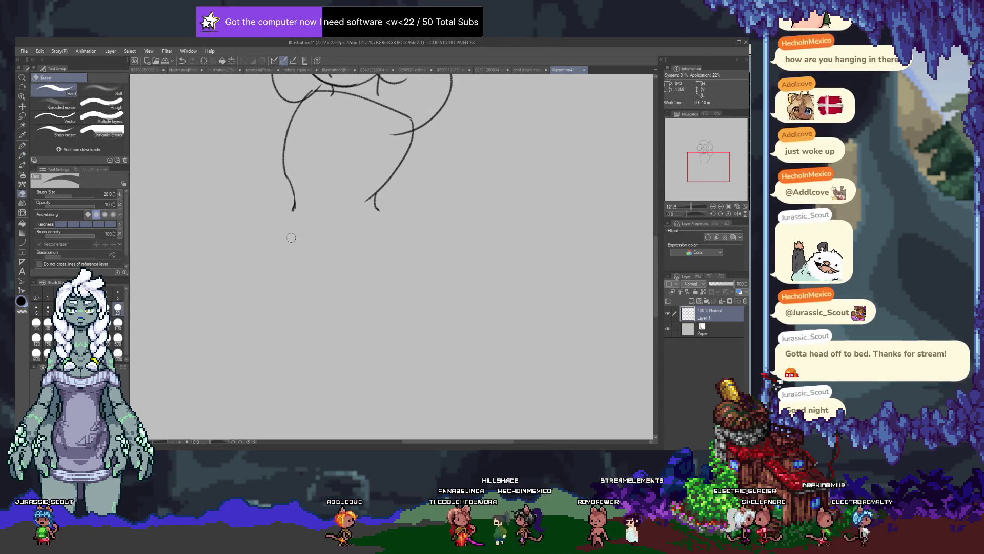
pyautogui.press('p')
pyautogui.moveTo(280, 216)
pyautogui.mouseDown()
pyautogui.moveTo(294, 207)
pyautogui.moveTo(305, 312)
pyautogui.mouseUp()
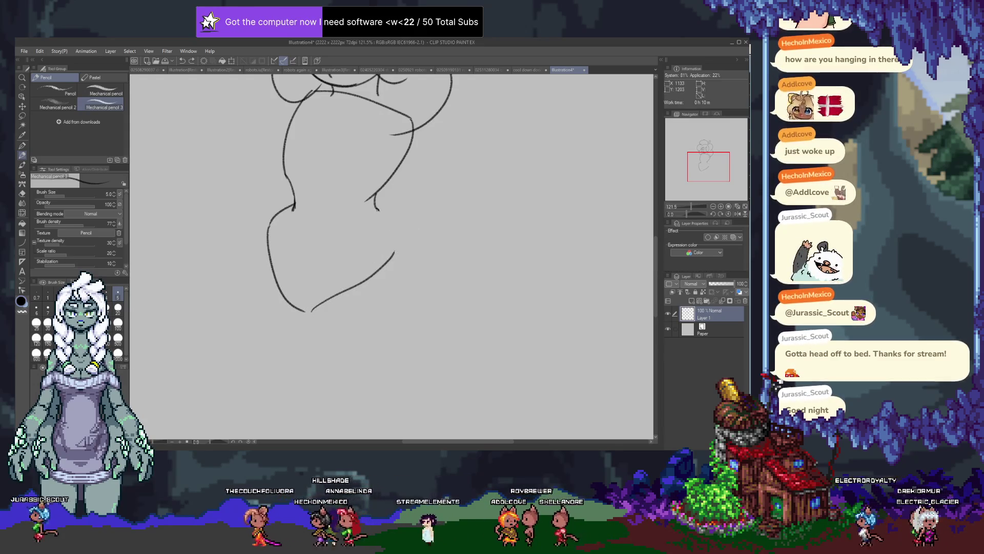
# Step: Draw the right body side down from the shoulder and the right leg contour
pyautogui.moveTo(400, 281); pyautogui.dragTo(406, 273)
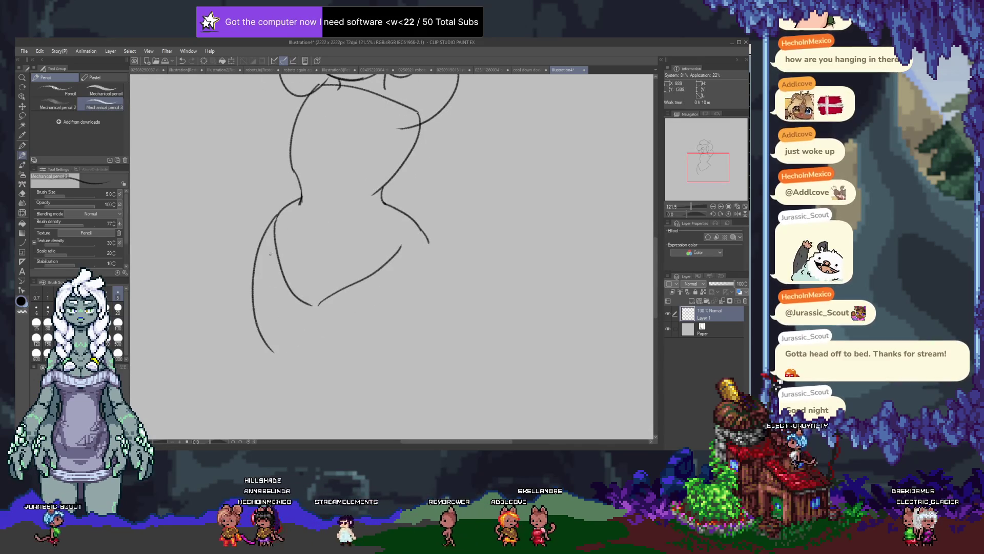
pyautogui.moveTo(263, 284); pyautogui.dragTo(281, 244)
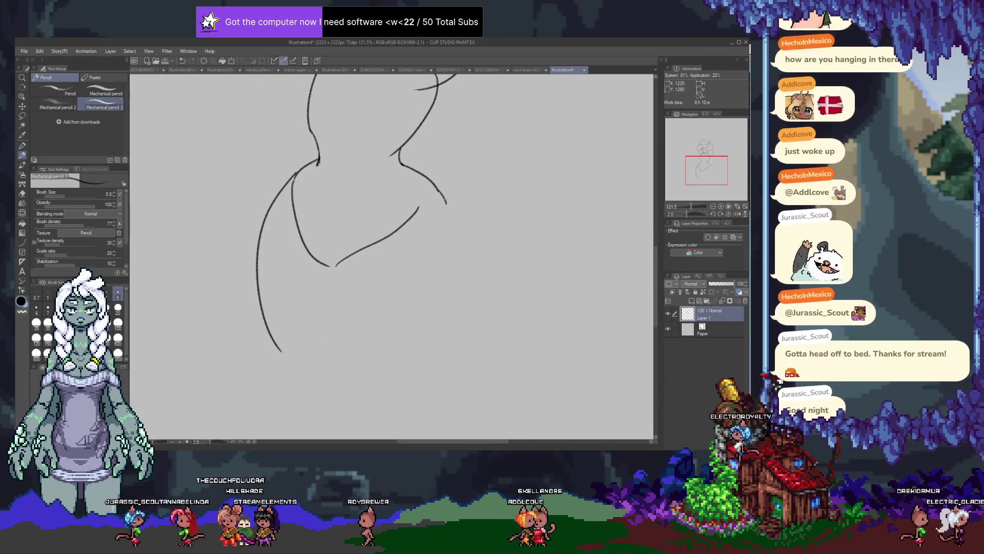
pyautogui.moveTo(447, 203)
pyautogui.mouseDown()
pyautogui.moveTo(466, 286)
pyautogui.moveTo(497, 301)
pyautogui.moveTo(506, 322)
pyautogui.mouseUp()
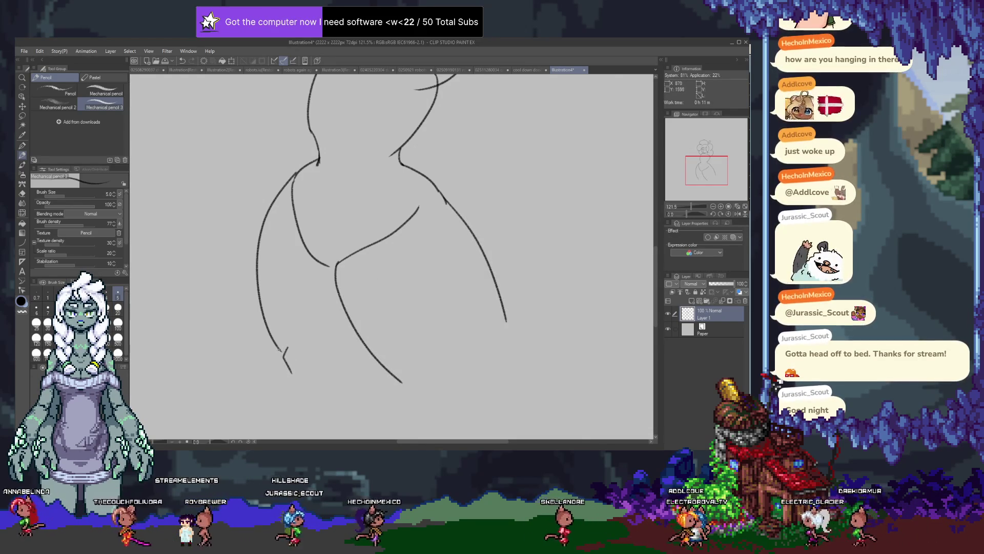
pyautogui.moveTo(353, 328); pyautogui.dragTo(338, 422)
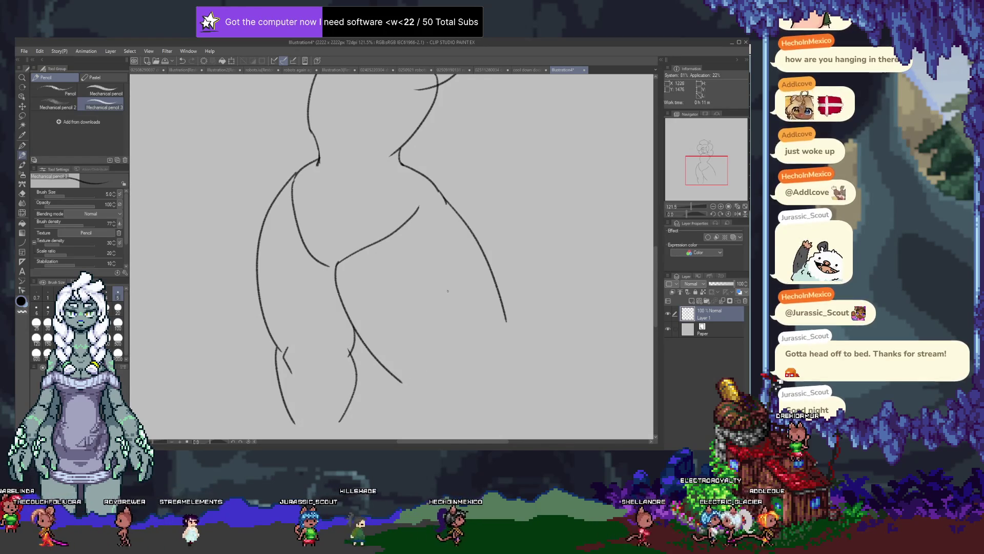
# Step: Erase and retry the inner leg line, then draw a line from the hip down right
pyautogui.moveTo(450, 211); pyautogui.dragTo(439, 192)
pyautogui.press('e')
pyautogui.moveTo(328, 262); pyautogui.dragTo(385, 359)
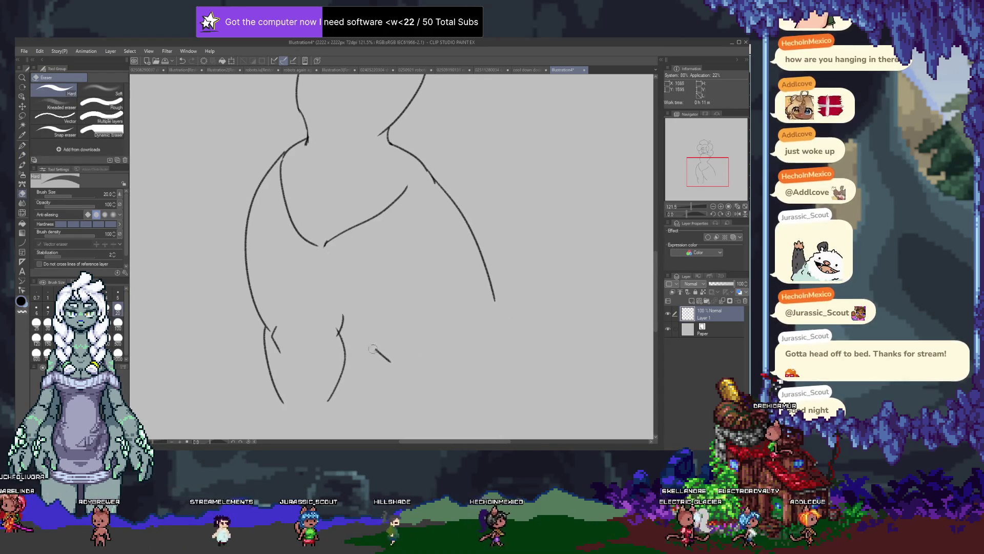
pyautogui.press('p')
pyautogui.moveTo(324, 246); pyautogui.dragTo(410, 376)
pyautogui.hotkey('ctrl', 'z')
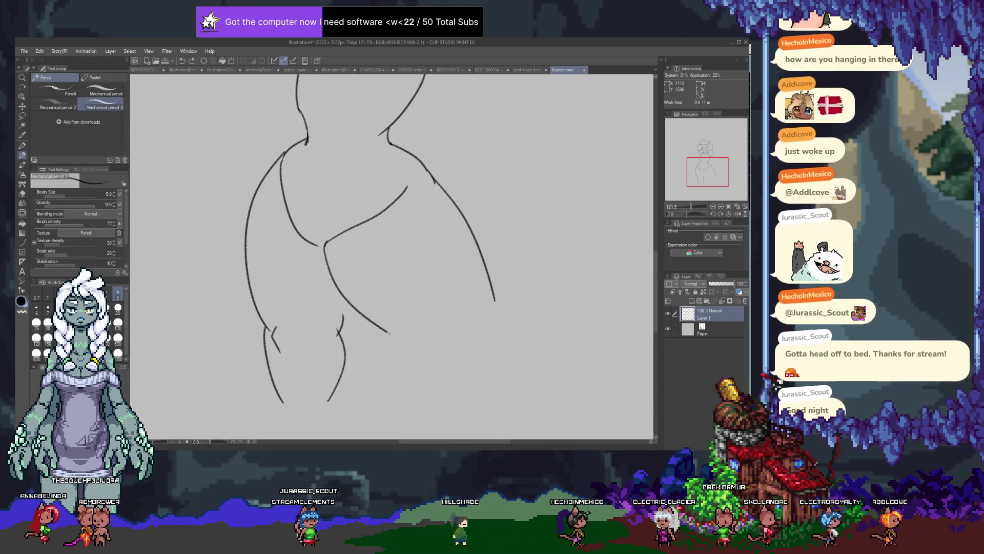
pyautogui.moveTo(413, 234)
pyautogui.mouseDown()
pyautogui.moveTo(420, 366)
pyautogui.moveTo(422, 351)
pyautogui.mouseUp()
pyautogui.moveTo(439, 169); pyautogui.dragTo(490, 254)
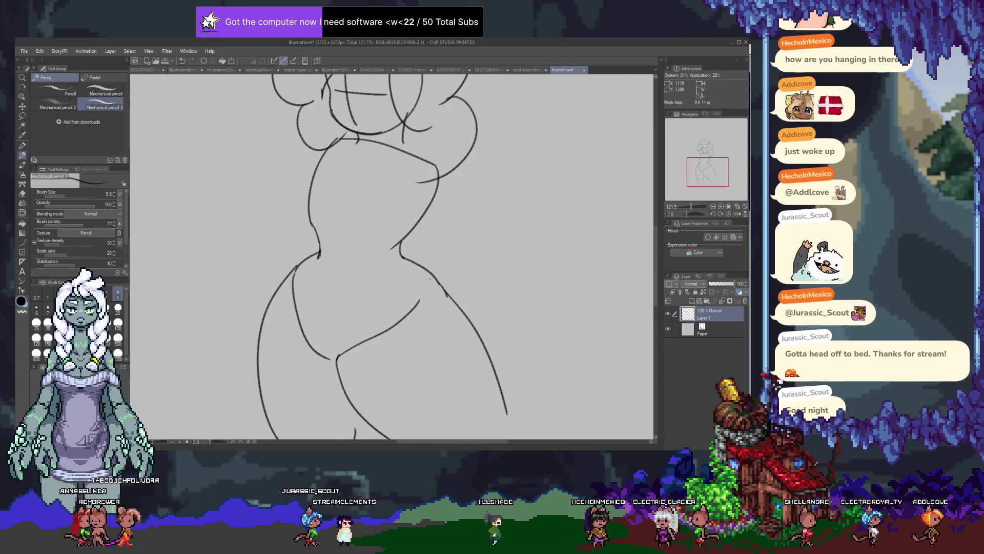
# Step: Redraw the hip line slightly longer
pyautogui.hotkey('ctrl', 'z')
pyautogui.moveTo(438, 172); pyautogui.dragTo(501, 256)
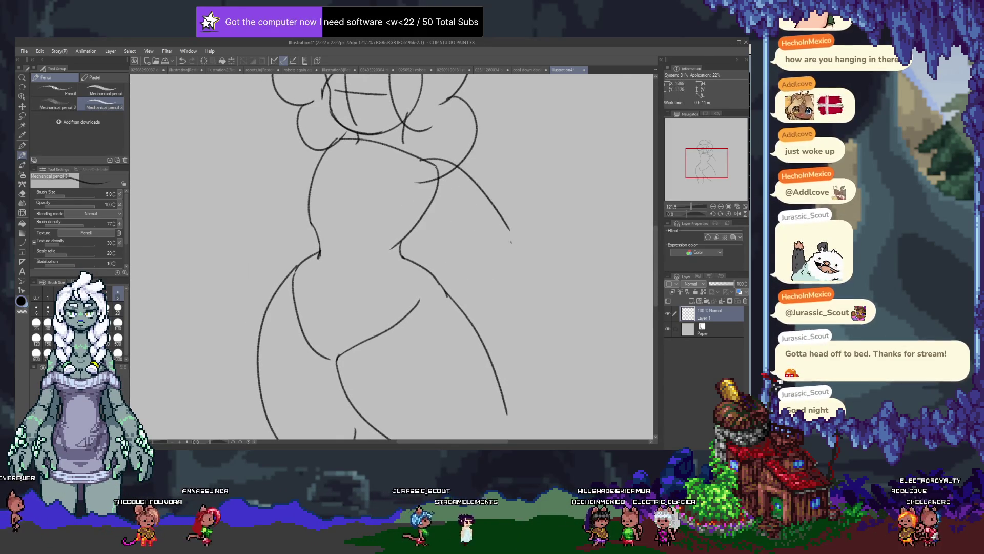
pyautogui.scroll(3, 391, 256)
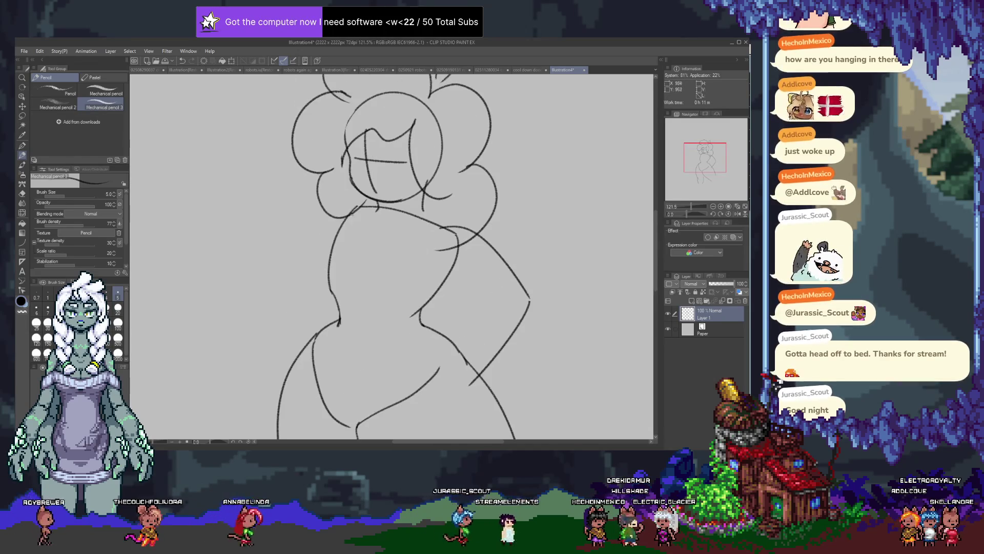
pyautogui.scroll(-5, 287, 323)
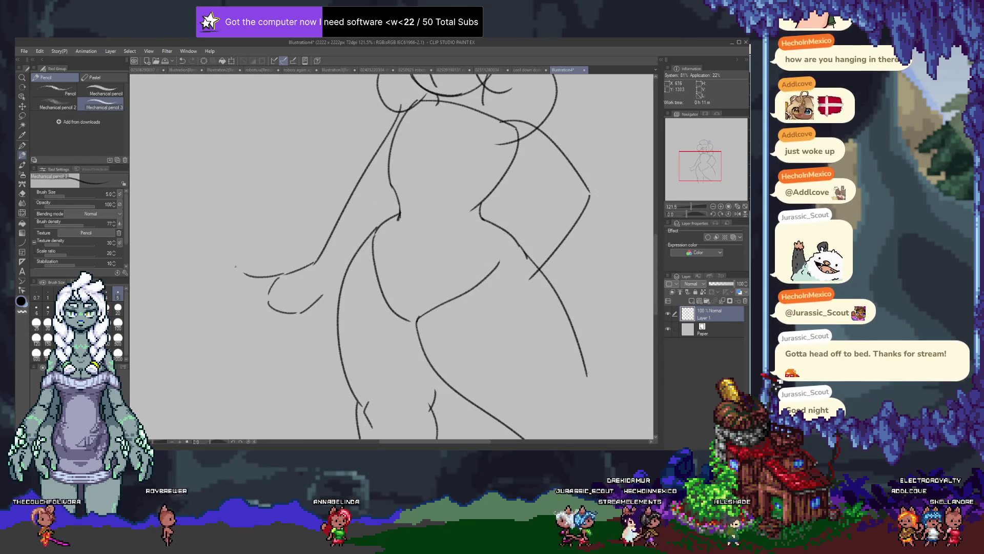
# Step: Draw the outstretched hand with a curved stroke and finger loops, retrying strokes
pyautogui.hotkey('ctrl', 'z')
pyautogui.moveTo(232, 287)
pyautogui.mouseDown()
pyautogui.moveTo(279, 277)
pyautogui.moveTo(220, 286)
pyautogui.mouseUp()
pyautogui.hotkey('ctrl', 'z')
pyautogui.hotkey('ctrl', 'z')
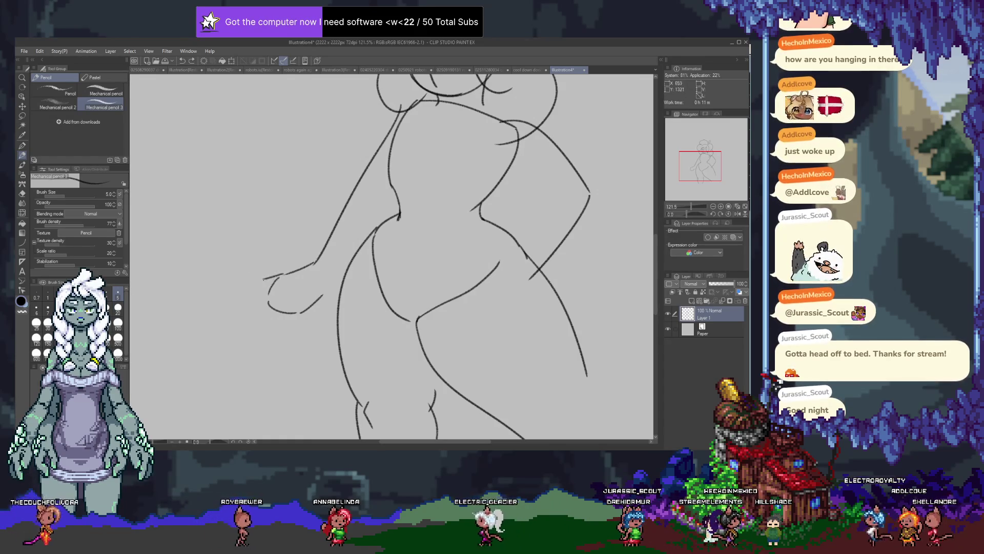
pyautogui.hotkey('ctrl', 'z')
pyautogui.moveTo(282, 275)
pyautogui.mouseDown()
pyautogui.moveTo(269, 300)
pyautogui.moveTo(223, 309)
pyautogui.mouseUp()
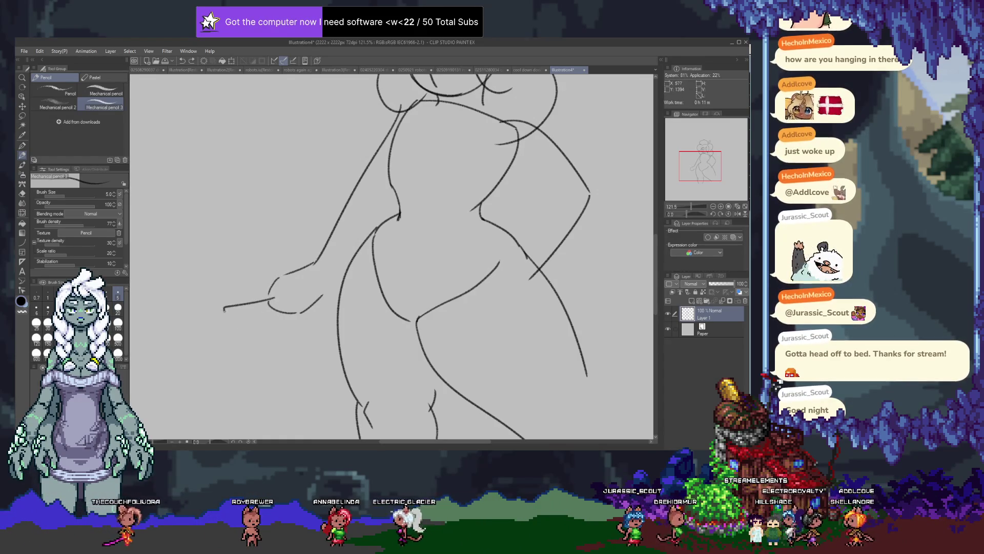
pyautogui.moveTo(228, 307); pyautogui.dragTo(286, 319)
pyautogui.hotkey('ctrl', 'z')
pyautogui.hotkey('ctrl', 'z')
pyautogui.hotkey('ctrl', 'z')
pyautogui.hotkey('ctrl', 'z')
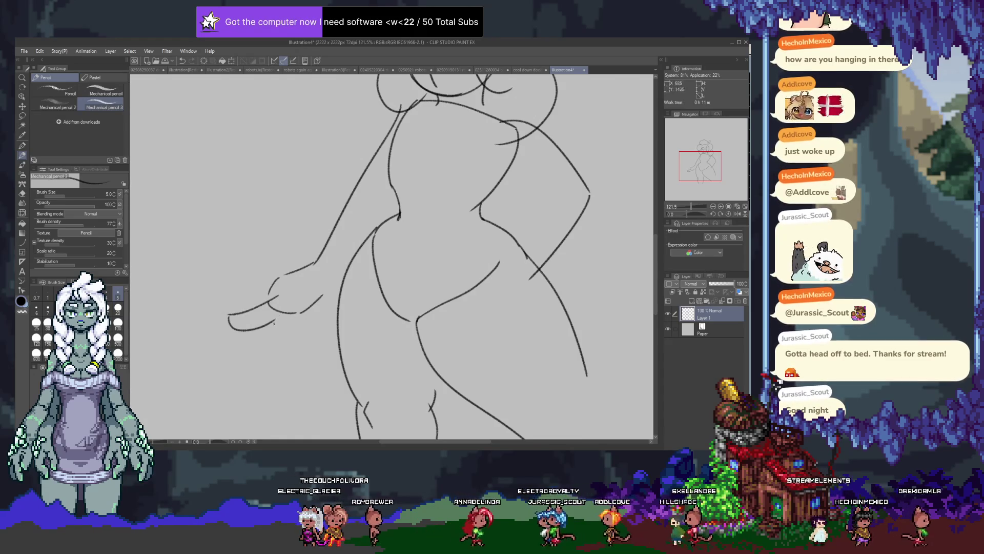
pyautogui.hotkey('ctrl', 'z')
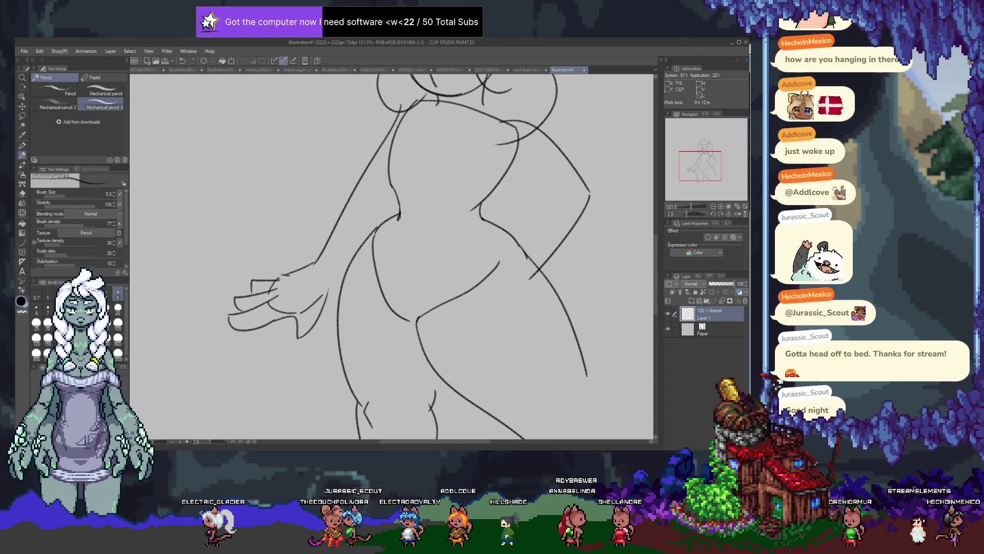
pyautogui.moveTo(359, 264)
pyautogui.mouseDown()
pyautogui.moveTo(318, 266)
pyautogui.moveTo(304, 330)
pyautogui.mouseUp()
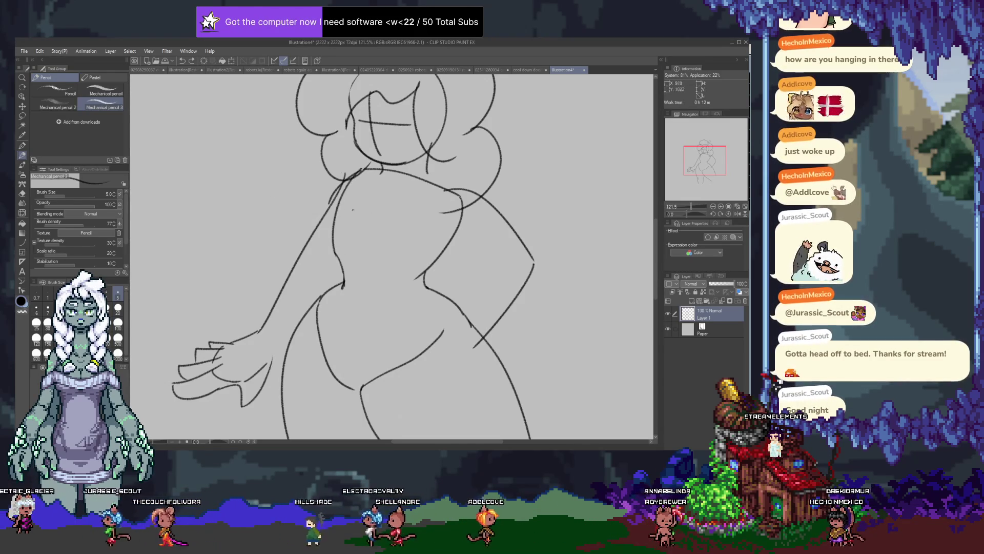
# Step: Erase the inner waist line and redraw the inner torso line down to the hip
pyautogui.press('e')
pyautogui.moveTo(340, 228)
pyautogui.mouseDown()
pyautogui.moveTo(341, 279)
pyautogui.moveTo(340, 262)
pyautogui.mouseUp()
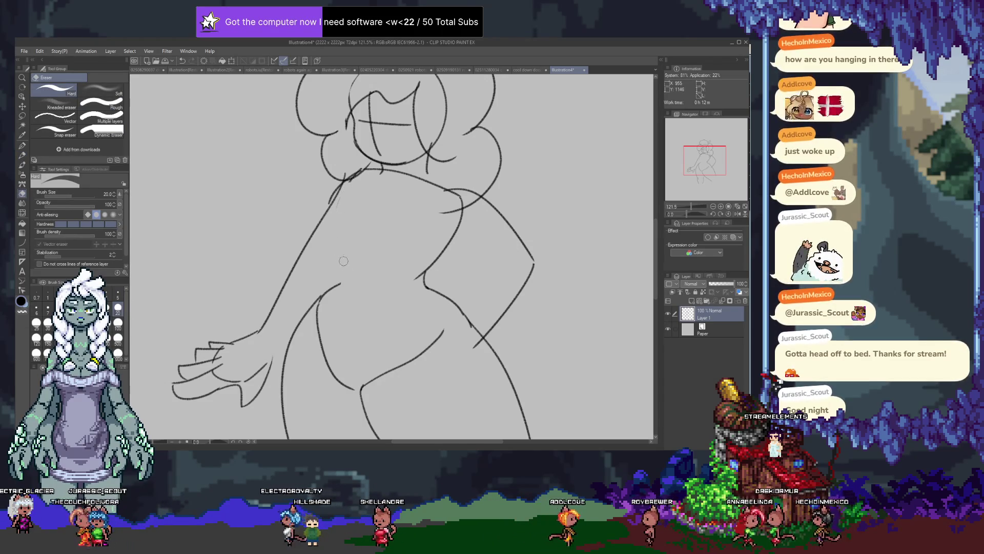
pyautogui.press('p')
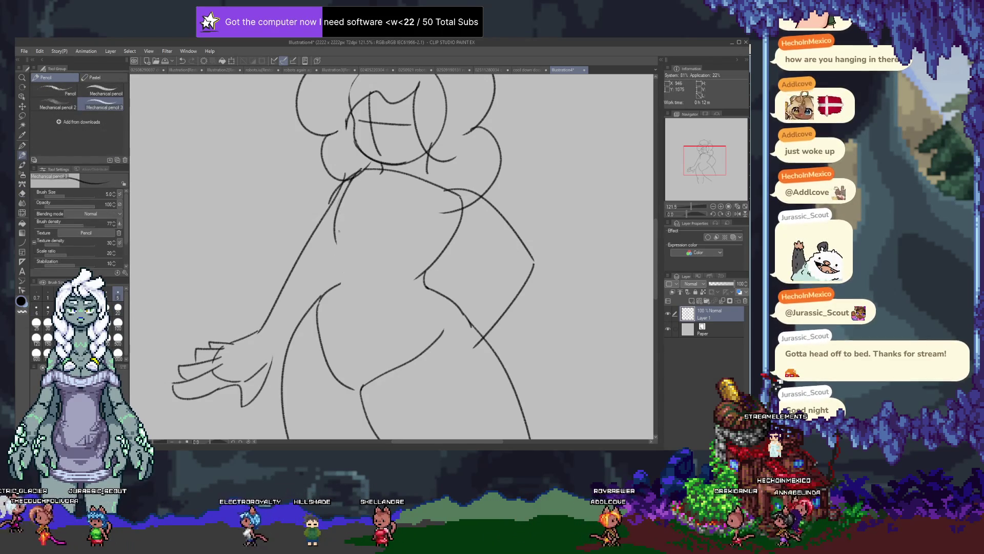
pyautogui.moveTo(335, 226); pyautogui.dragTo(337, 251)
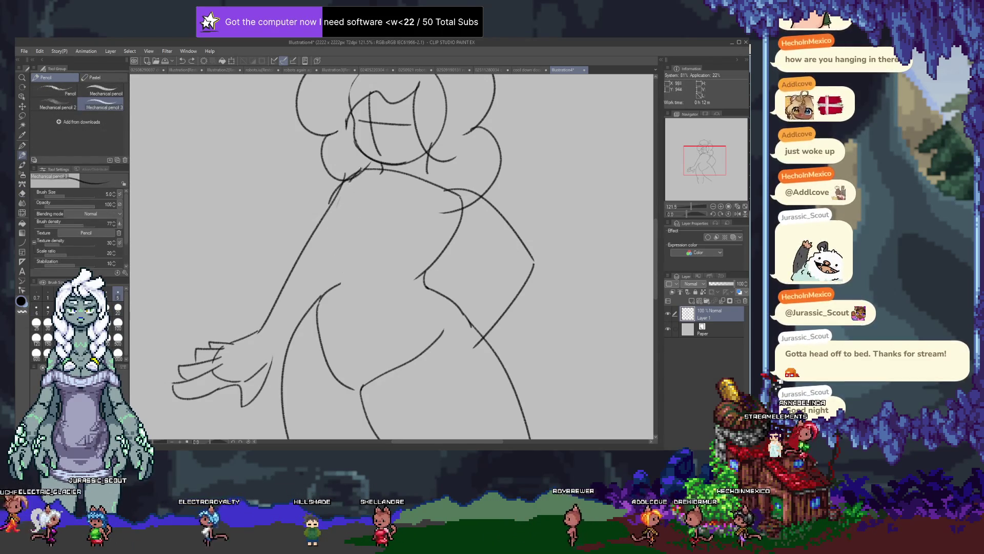
pyautogui.moveTo(343, 187); pyautogui.dragTo(337, 230)
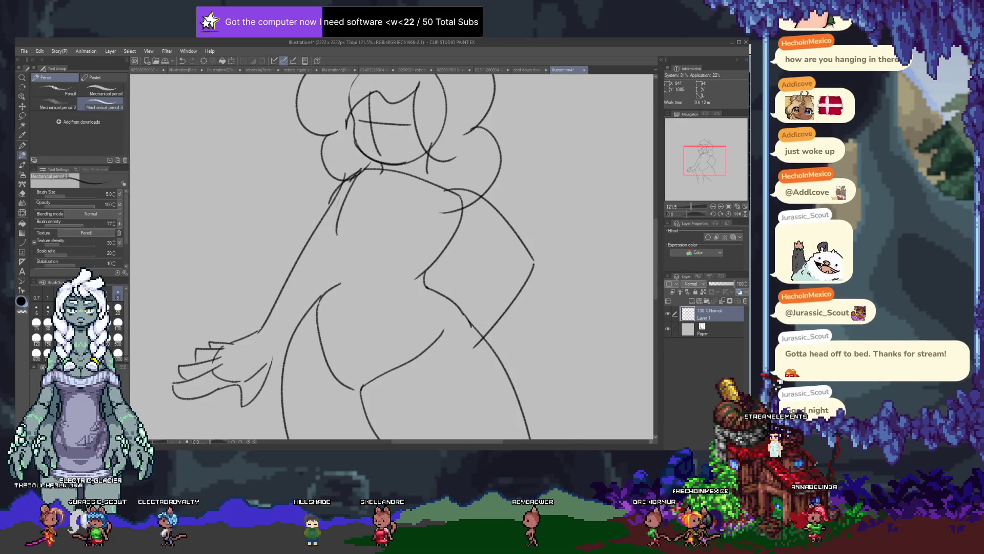
pyautogui.hotkey('ctrl', 'z')
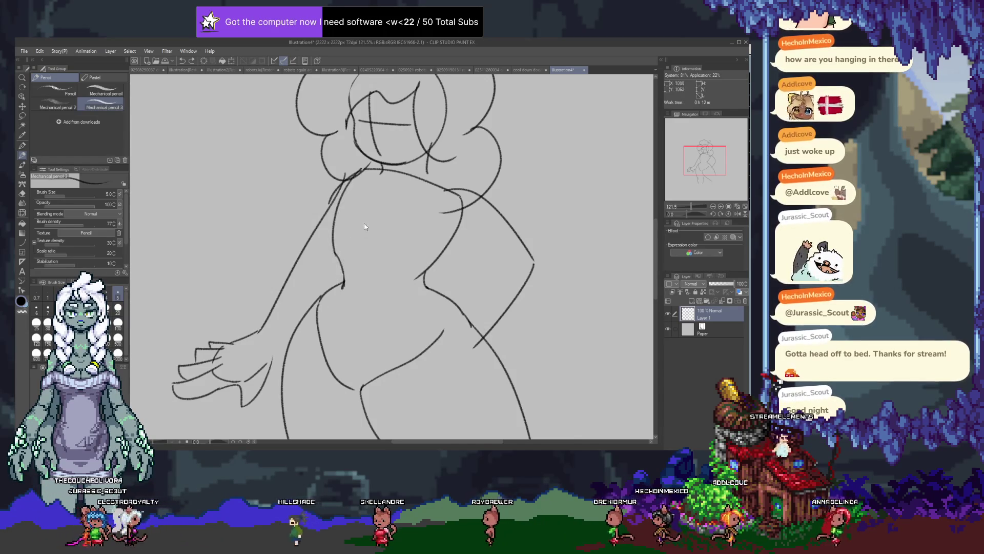
pyautogui.moveTo(355, 177); pyautogui.dragTo(329, 316)
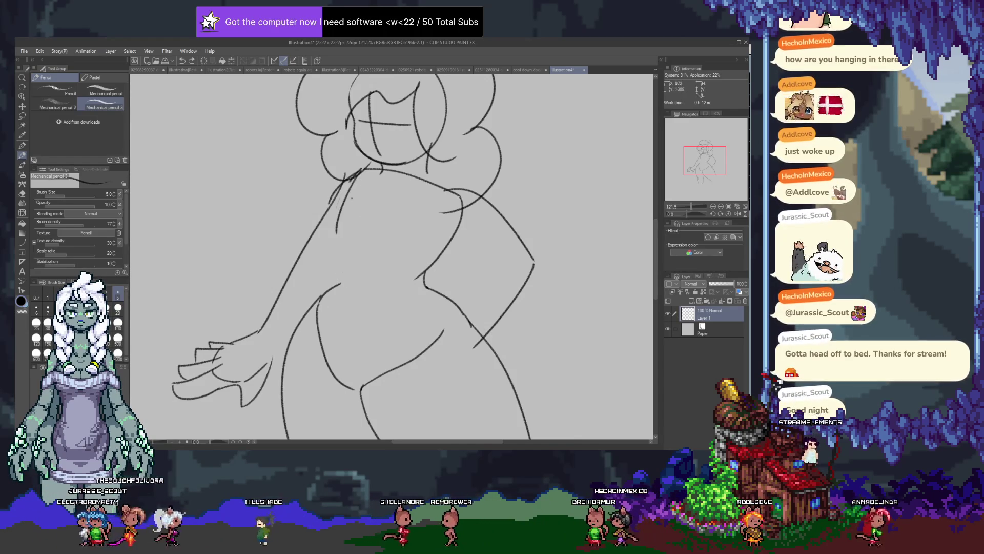
pyautogui.hotkey('ctrl', 'z')
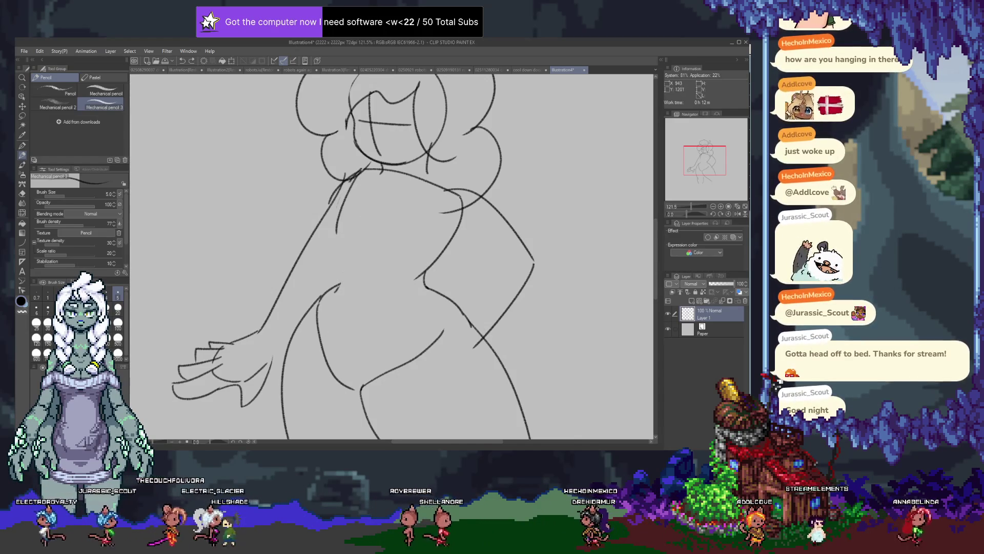
pyautogui.moveTo(336, 226); pyautogui.dragTo(338, 287)
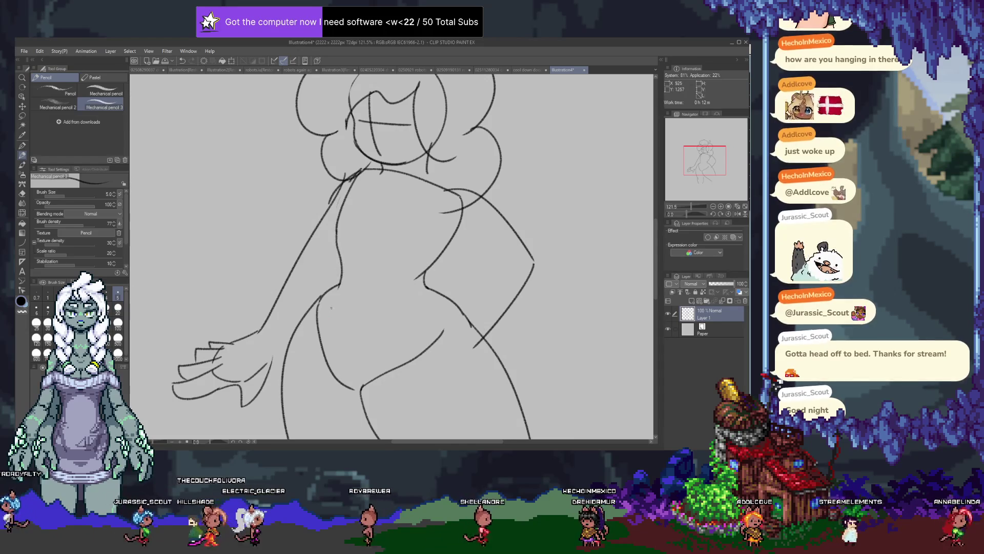
pyautogui.moveTo(353, 179); pyautogui.dragTo(342, 287)
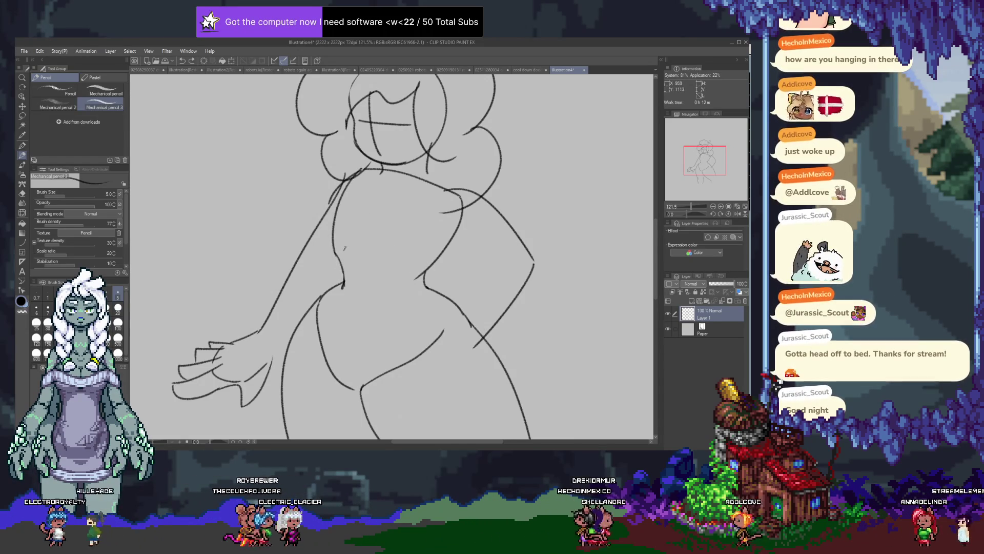
# Step: Add the curve under the chest, retrace the torso side and waist, and mark the neckline
pyautogui.moveTo(345, 251); pyautogui.dragTo(416, 275)
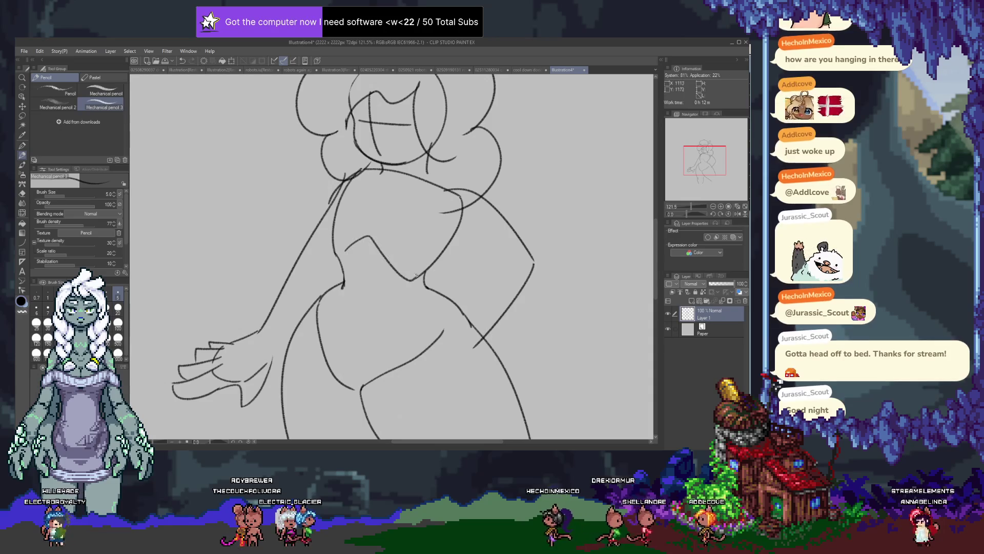
pyautogui.hotkey('ctrl', 'y')
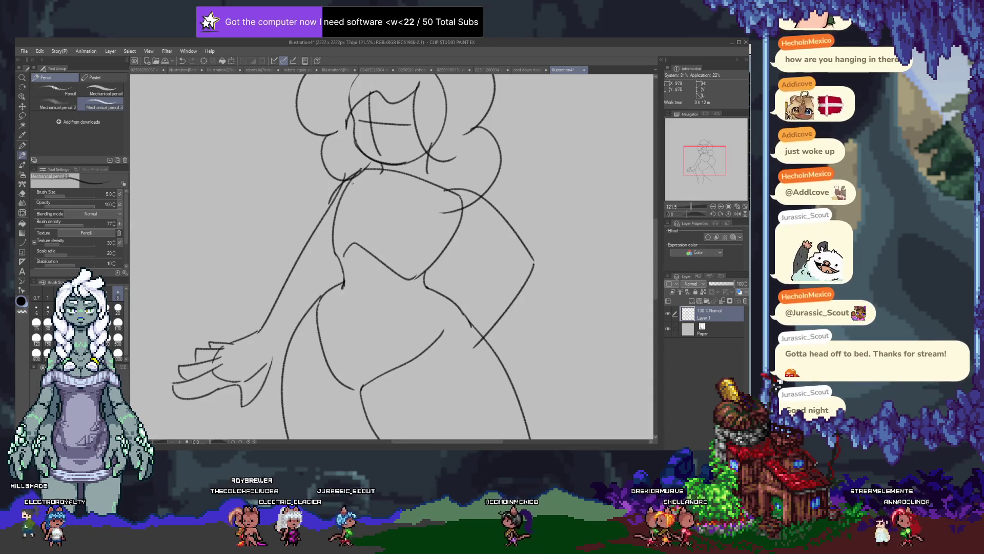
pyautogui.moveTo(355, 174); pyautogui.dragTo(336, 255)
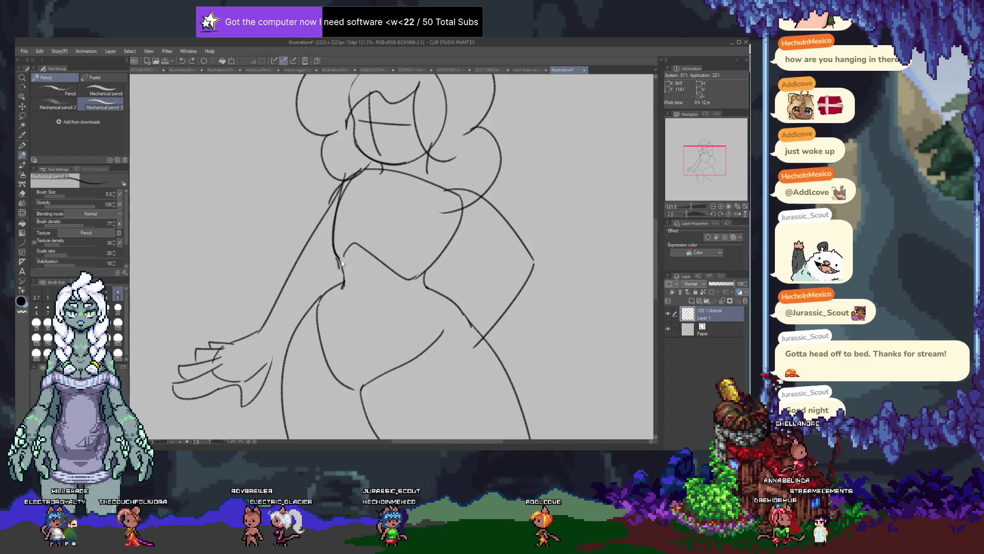
pyautogui.moveTo(340, 268); pyautogui.dragTo(336, 293)
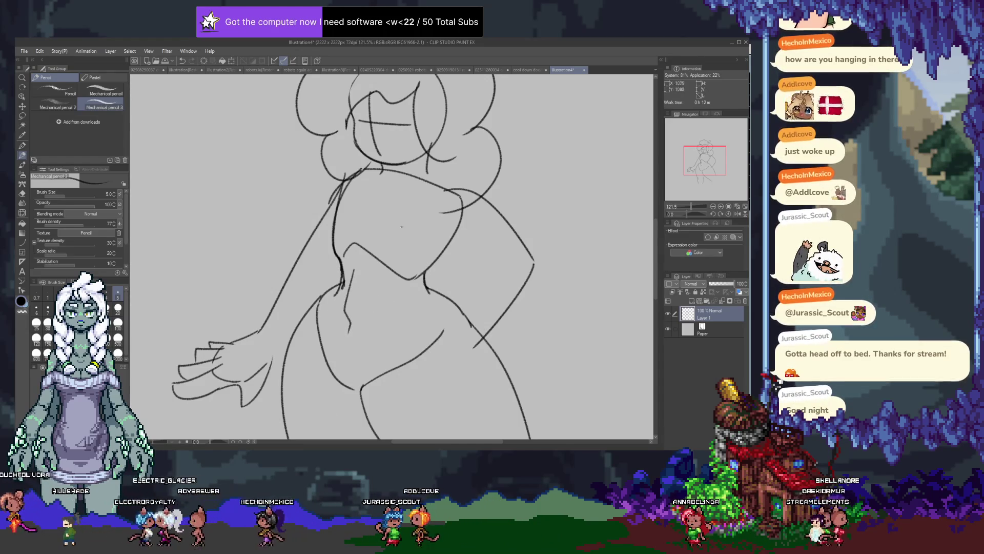
pyautogui.moveTo(351, 268); pyautogui.dragTo(354, 311)
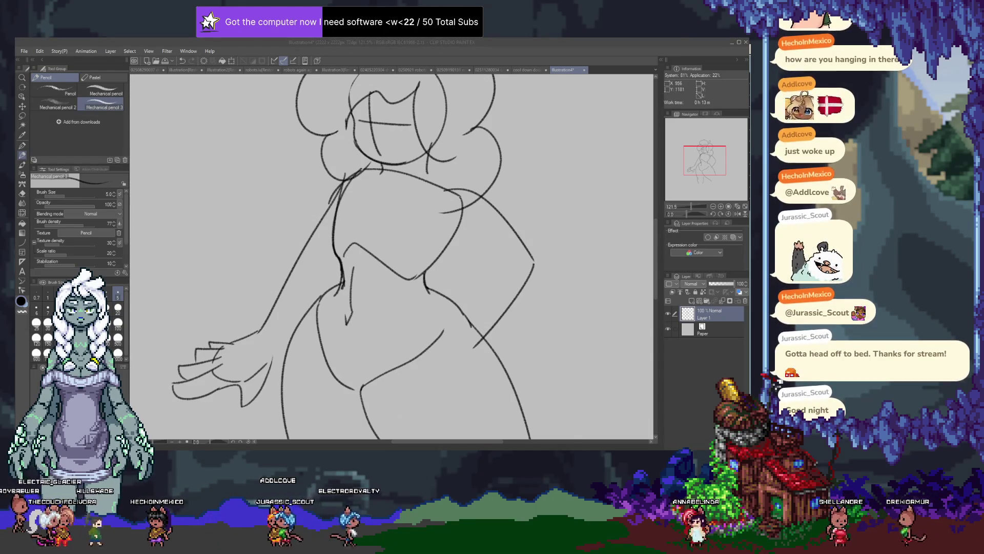
pyautogui.click(423, 226)
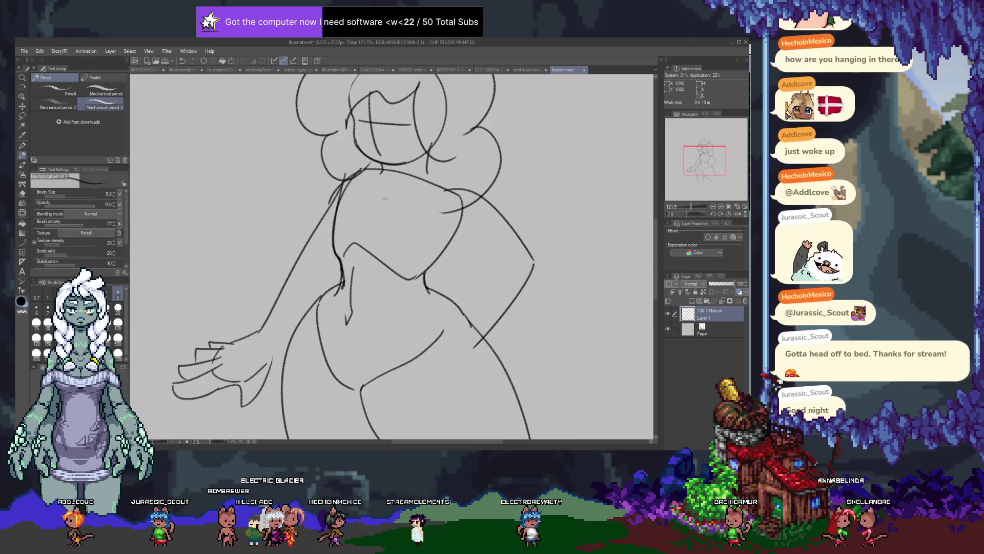
pyautogui.moveTo(371, 177); pyautogui.dragTo(388, 197)
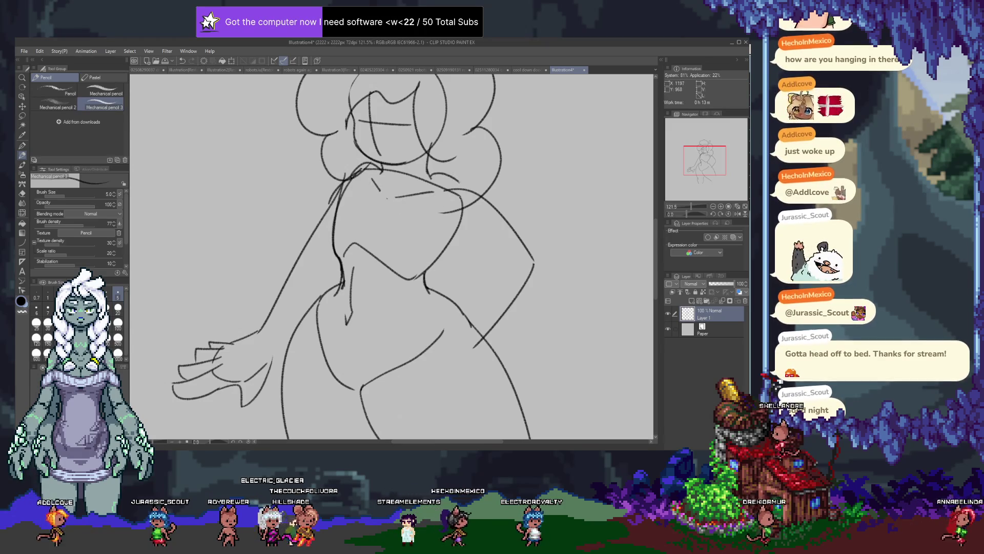
pyautogui.scroll(-5, 392, 292)
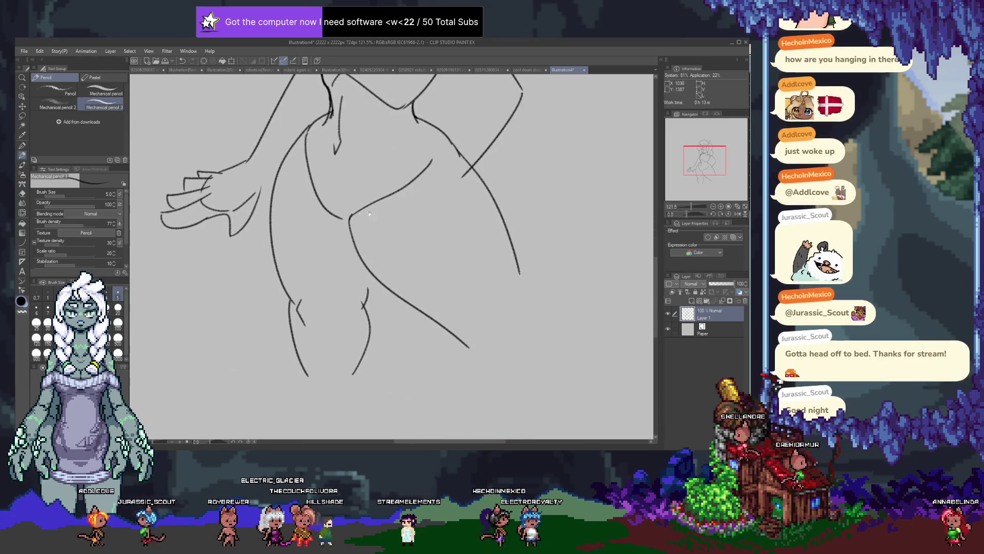
# Step: Draw the inner line of the right thigh, redrawing it shorter after an overlong attempt
pyautogui.scroll(3, 375, 193)
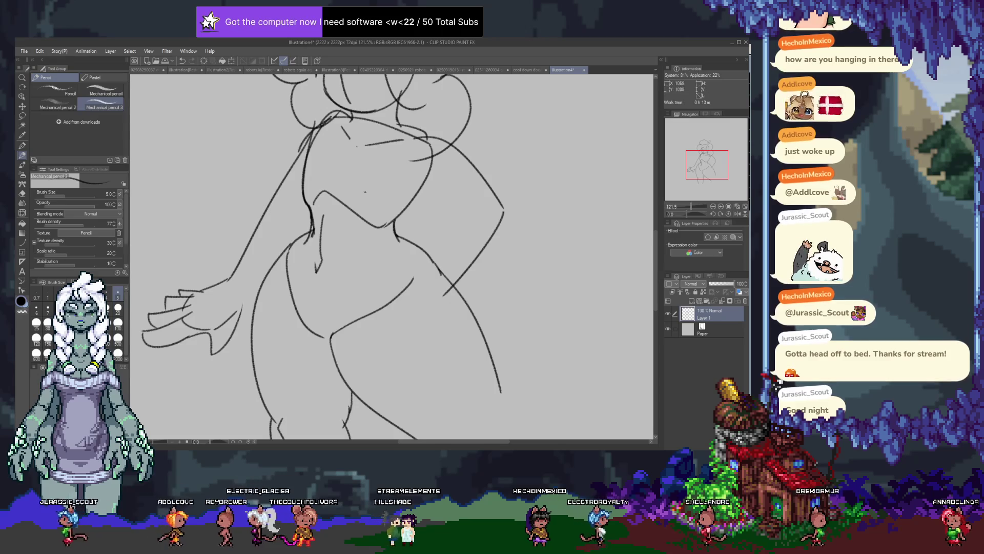
pyautogui.scroll(-4, 417, 343)
pyautogui.hscroll(2, 431, 307)
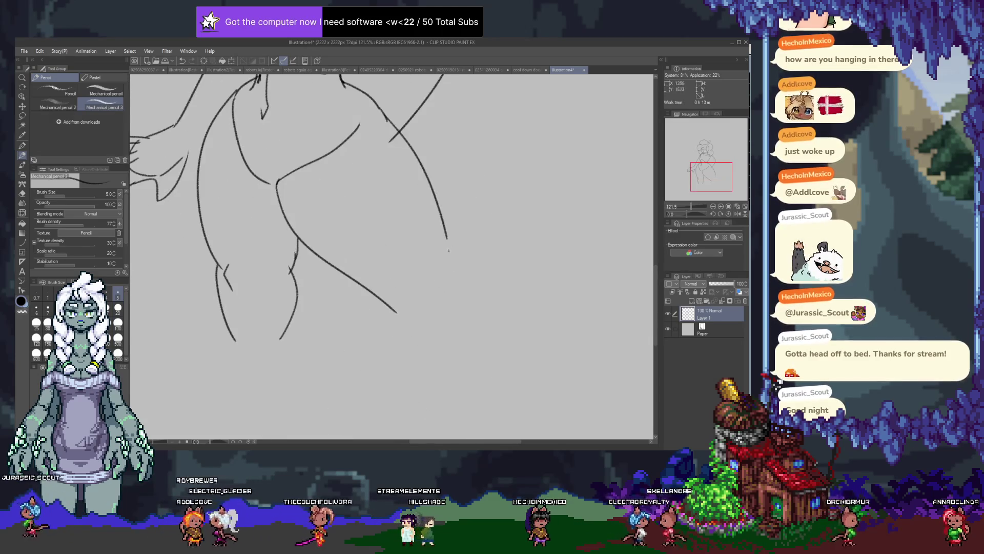
pyautogui.moveTo(416, 314); pyautogui.dragTo(450, 286)
pyautogui.moveTo(392, 309); pyautogui.dragTo(428, 343)
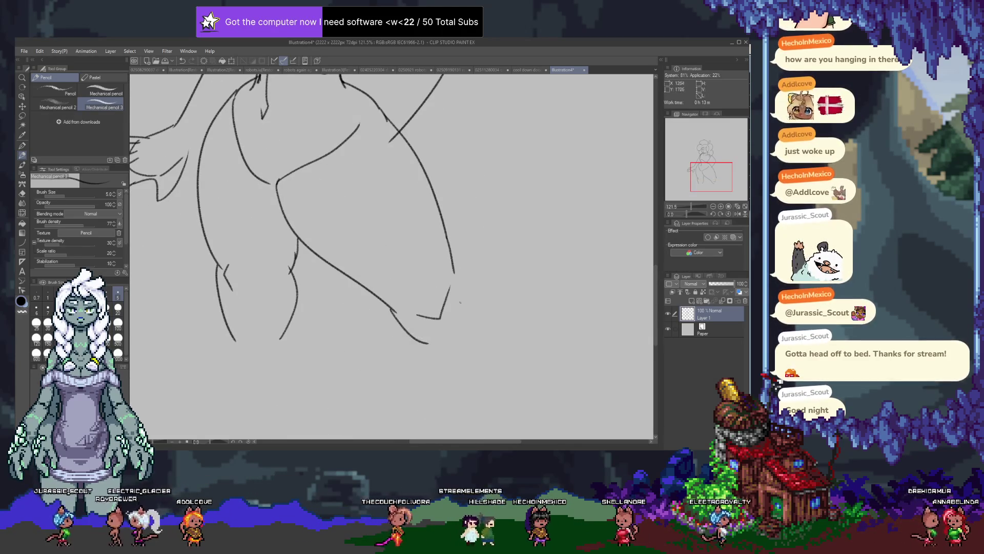
pyautogui.moveTo(393, 309); pyautogui.dragTo(486, 408)
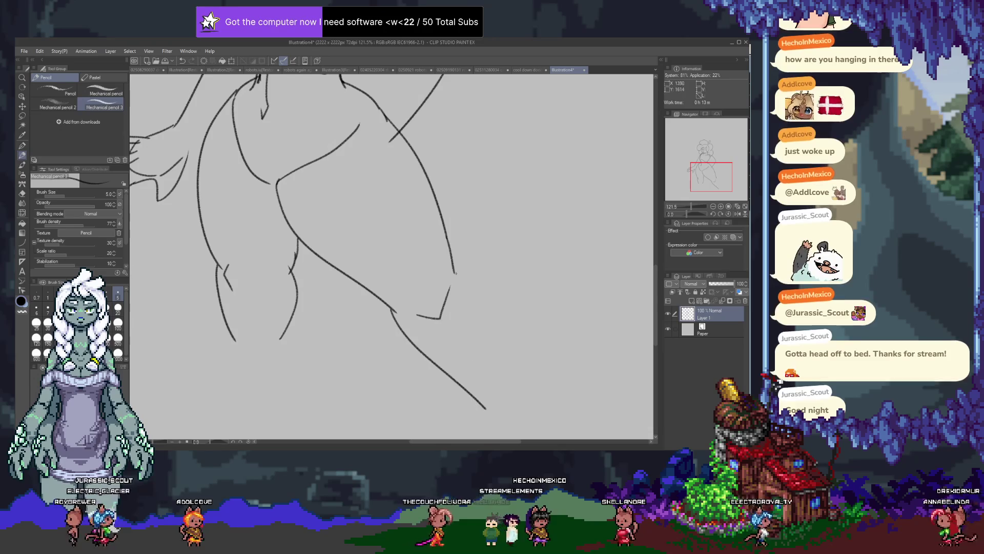
pyautogui.hotkey('ctrl', 'z')
pyautogui.moveTo(389, 308); pyautogui.dragTo(459, 381)
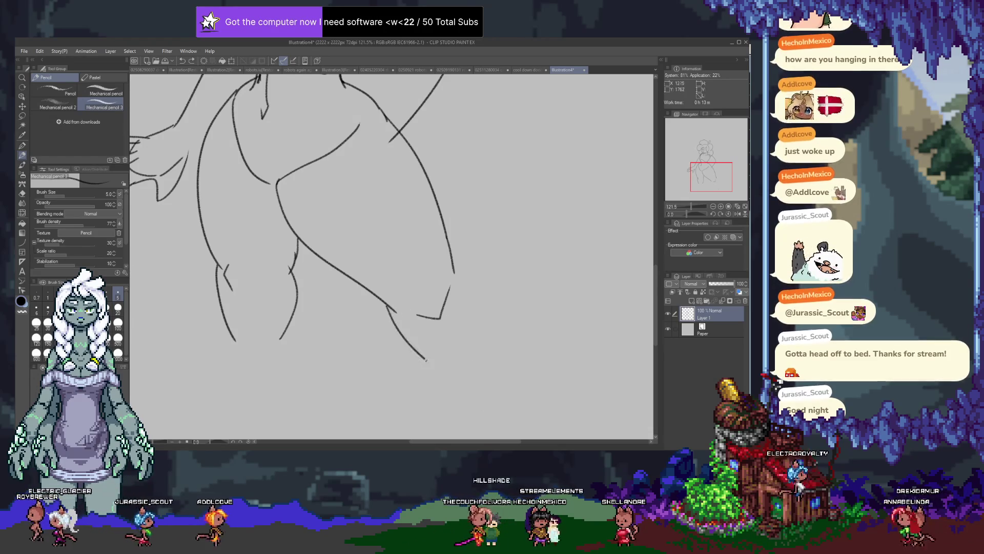
# Step: Try extending the left leg line downward, undoing the rejected strokes
pyautogui.moveTo(384, 351); pyautogui.dragTo(415, 315)
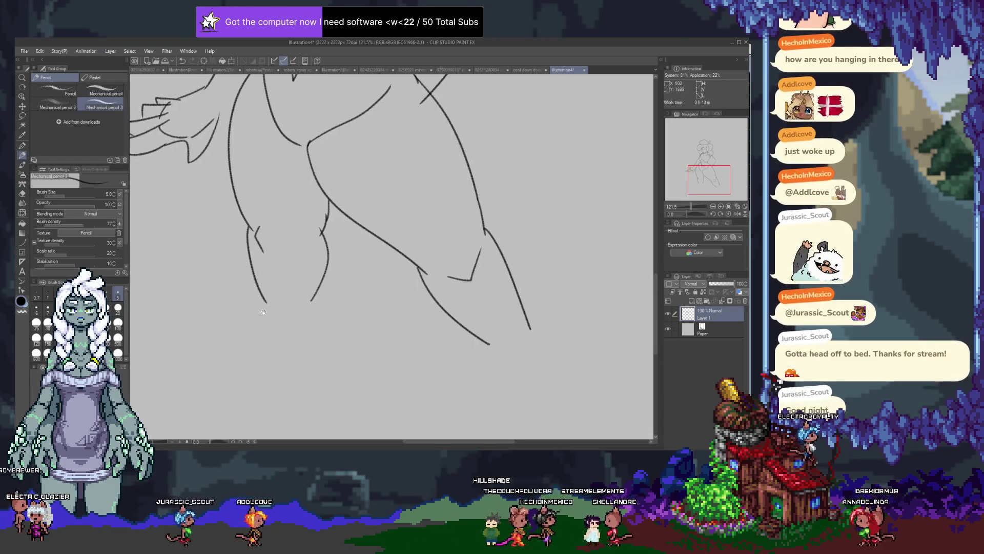
pyautogui.press('e')
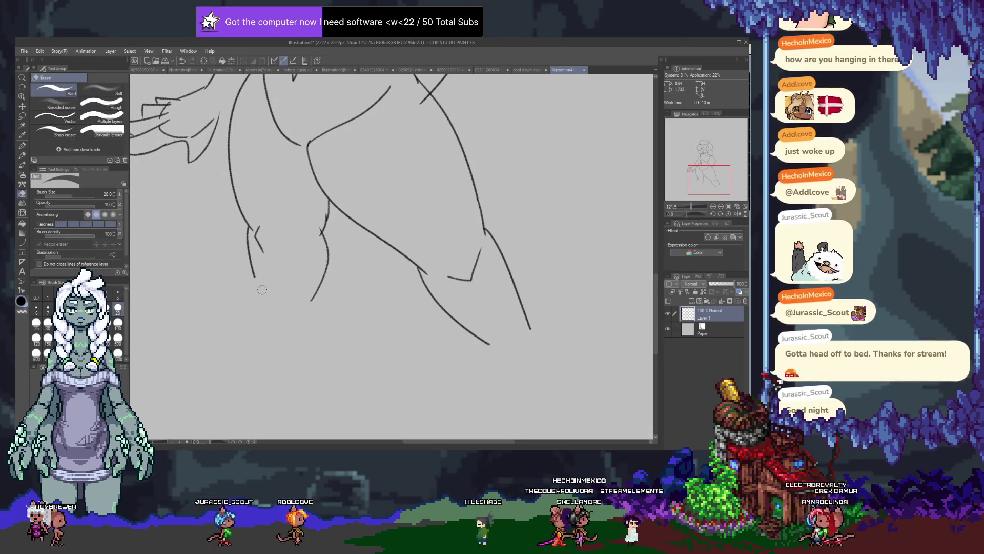
pyautogui.press('p')
pyautogui.moveTo(254, 277); pyautogui.dragTo(268, 350)
pyautogui.hotkey('ctrl', 'z')
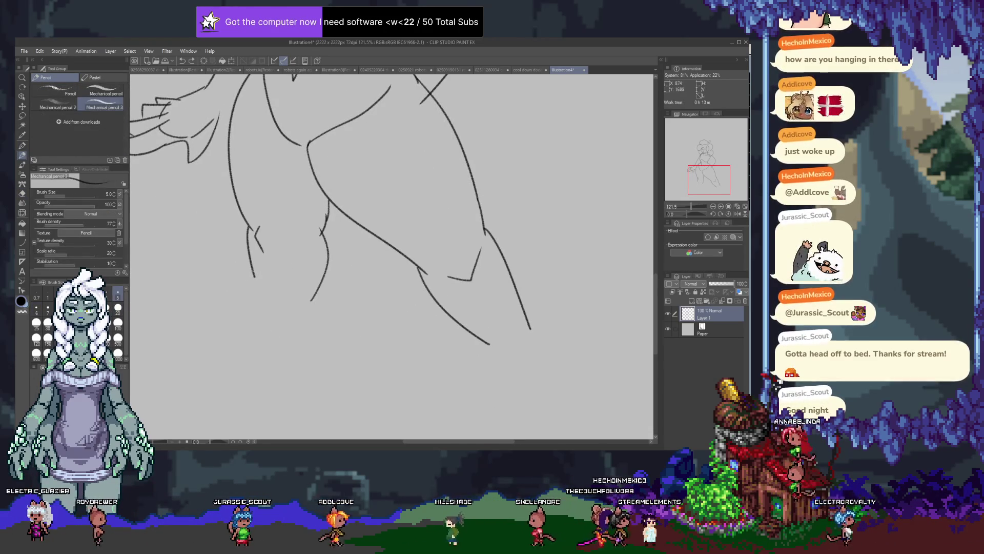
pyautogui.moveTo(252, 274); pyautogui.dragTo(295, 359)
pyautogui.press('e')
pyautogui.hotkey('ctrl', 'z')
pyautogui.press('p')
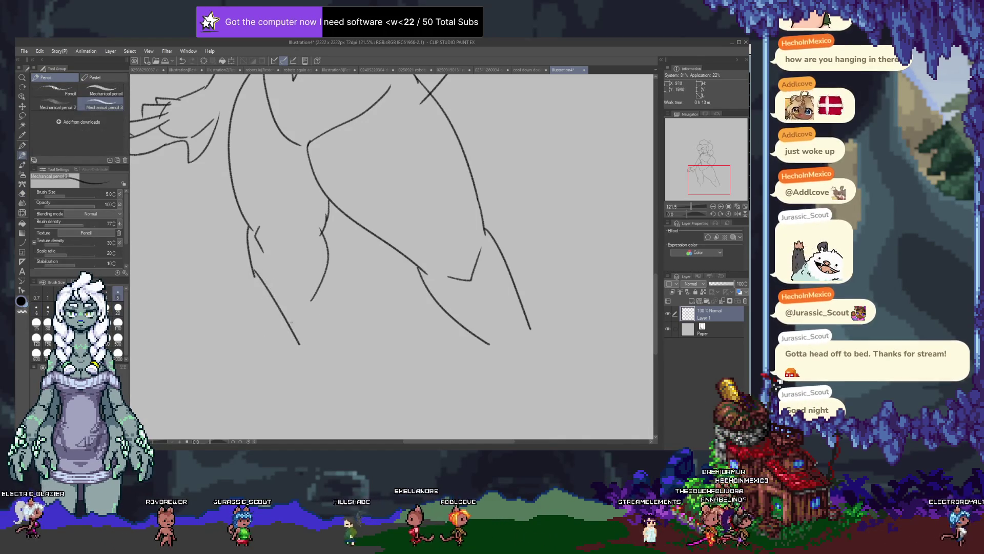
pyautogui.press('e')
pyautogui.hotkey('ctrl', 'z')
pyautogui.hotkey('ctrl', 'z')
pyautogui.press('p')
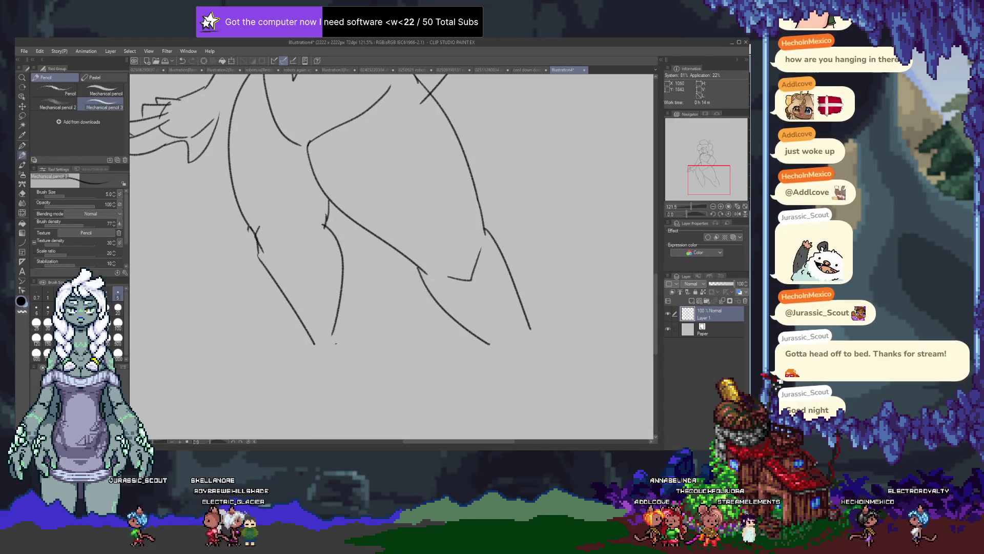
pyautogui.press('e')
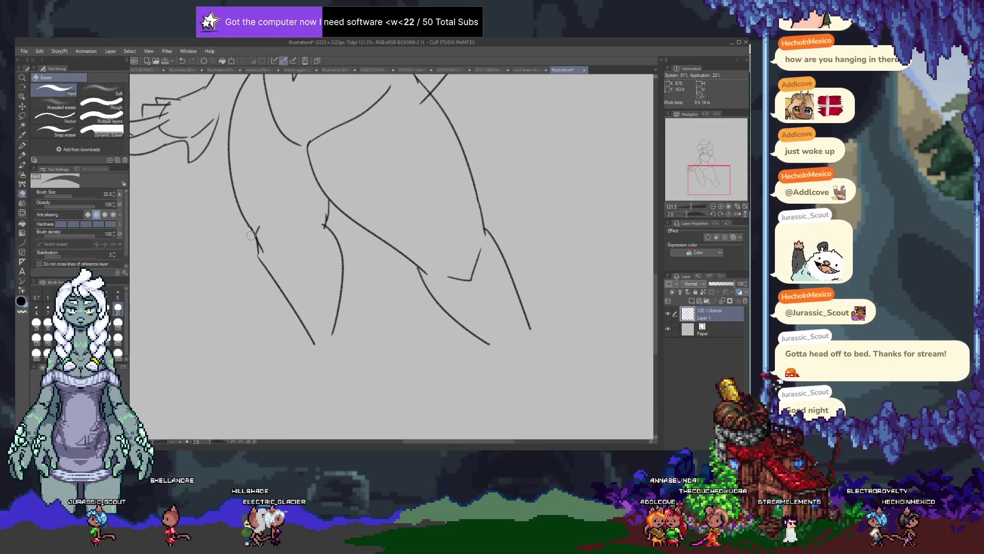
pyautogui.press('p')
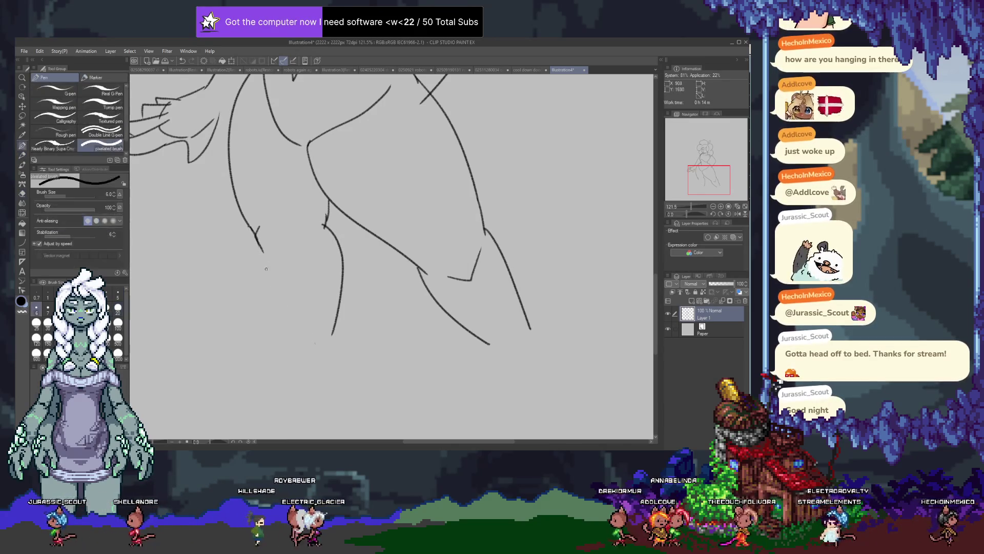
# Step: Extend the left leg to the knee with a foot, and extend the right leg downward
pyautogui.moveTo(261, 247); pyautogui.dragTo(300, 332)
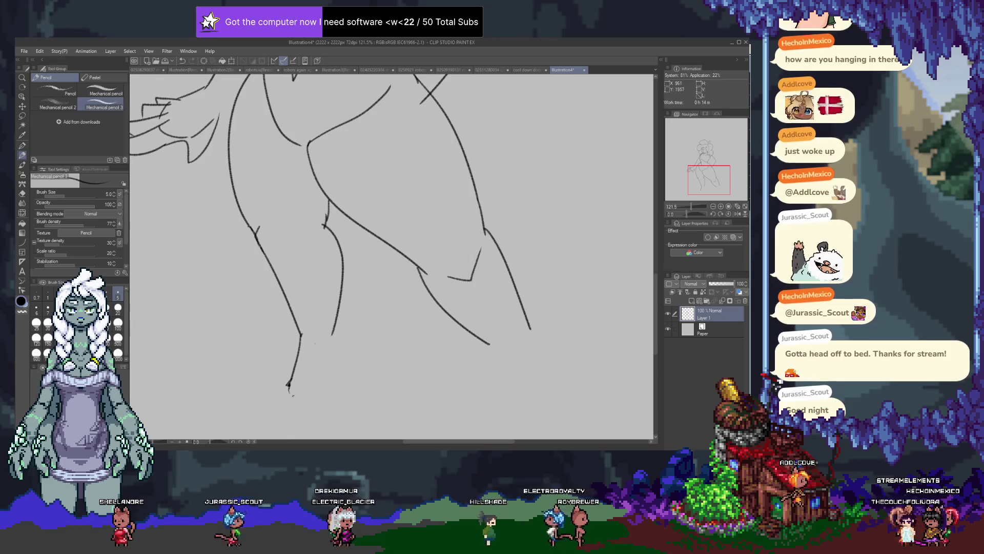
pyautogui.moveTo(289, 388); pyautogui.dragTo(343, 375)
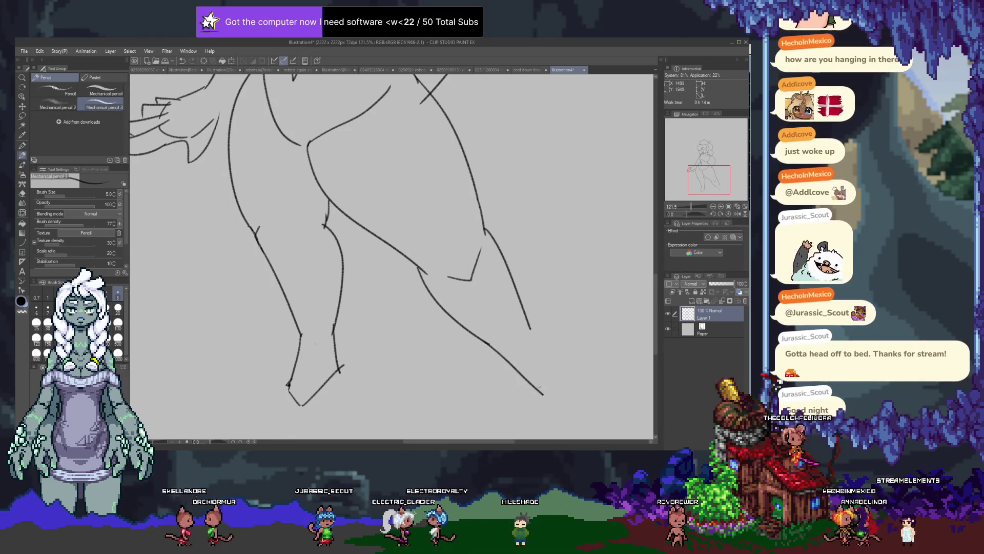
pyautogui.moveTo(530, 329); pyautogui.dragTo(563, 378)
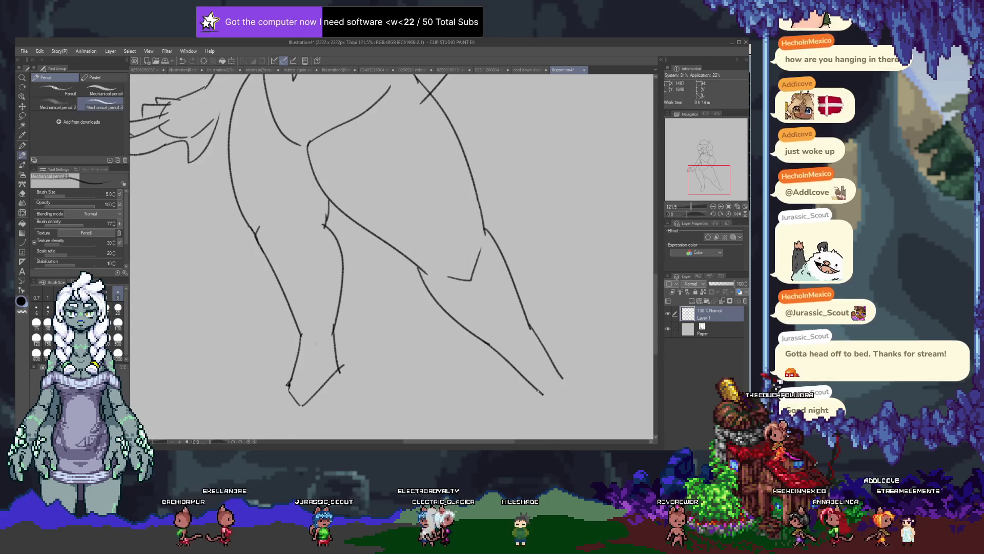
pyautogui.moveTo(580, 446); pyautogui.dragTo(552, 380)
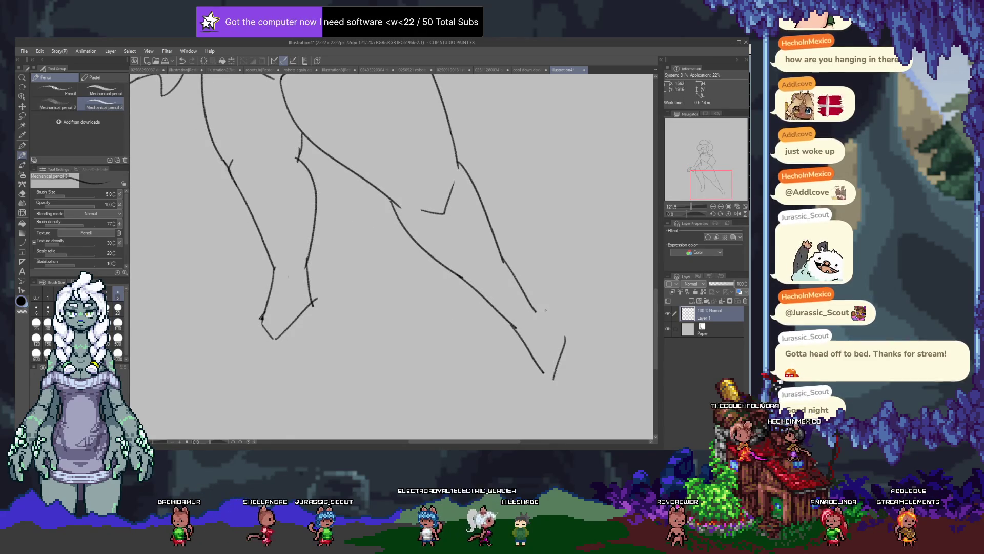
pyautogui.moveTo(339, 87)
pyautogui.mouseDown()
pyautogui.moveTo(346, 169)
pyautogui.moveTo(351, 147)
pyautogui.mouseUp()
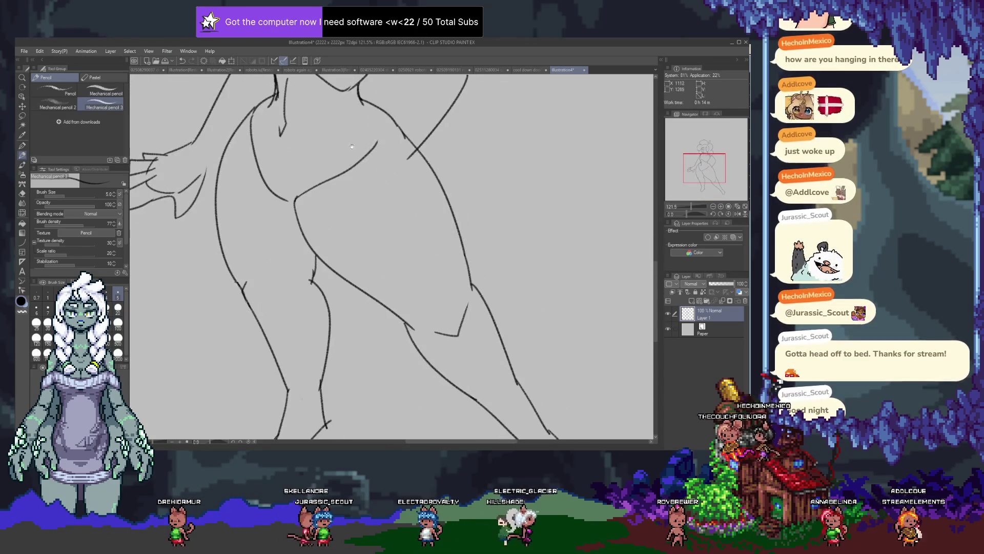
pyautogui.scroll(-5, 351, 159)
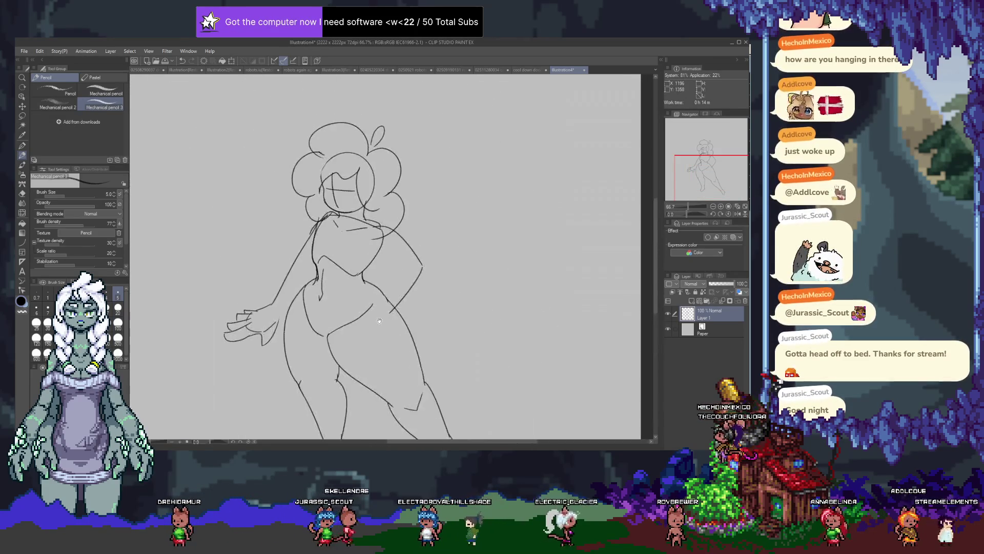
pyautogui.scroll(2, 359, 242)
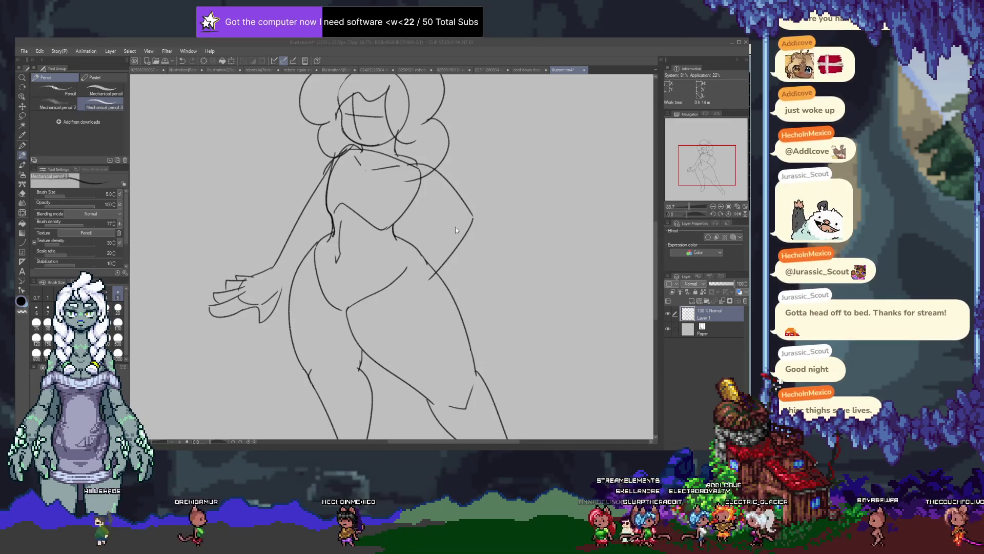
pyautogui.hotkey('ctrl', 's')
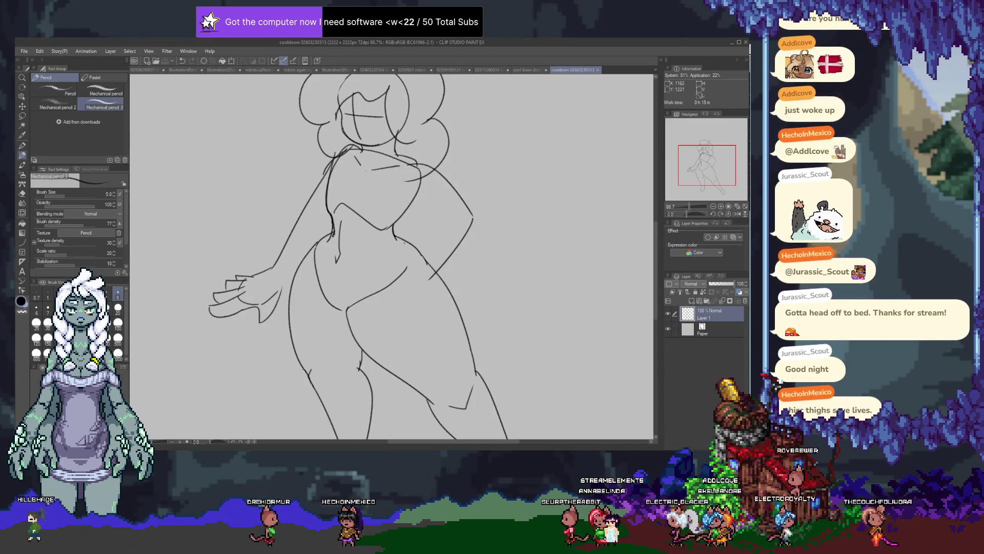
# Step: Erase the upper thigh curve and draw new lines down the thigh
pyautogui.moveTo(377, 309); pyautogui.dragTo(339, 253)
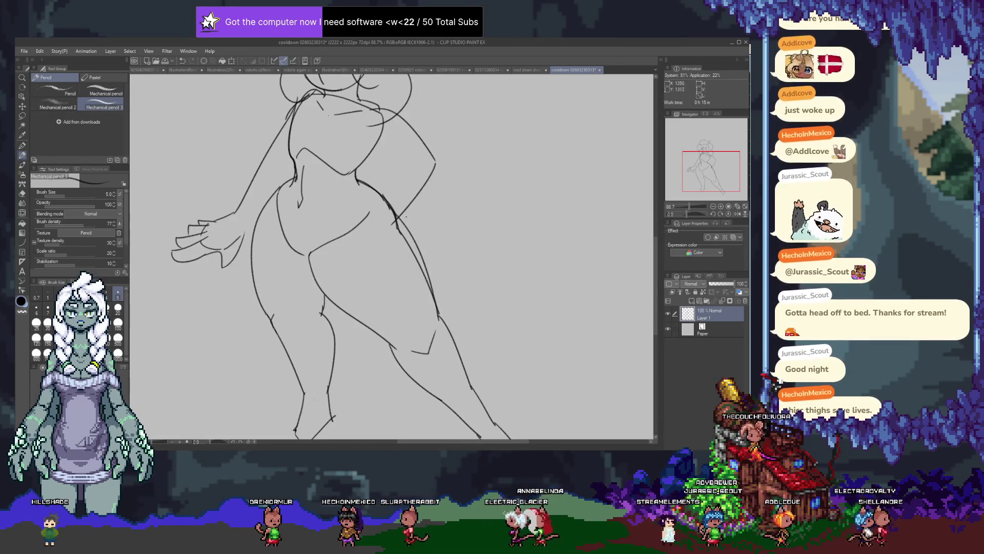
pyautogui.press('e')
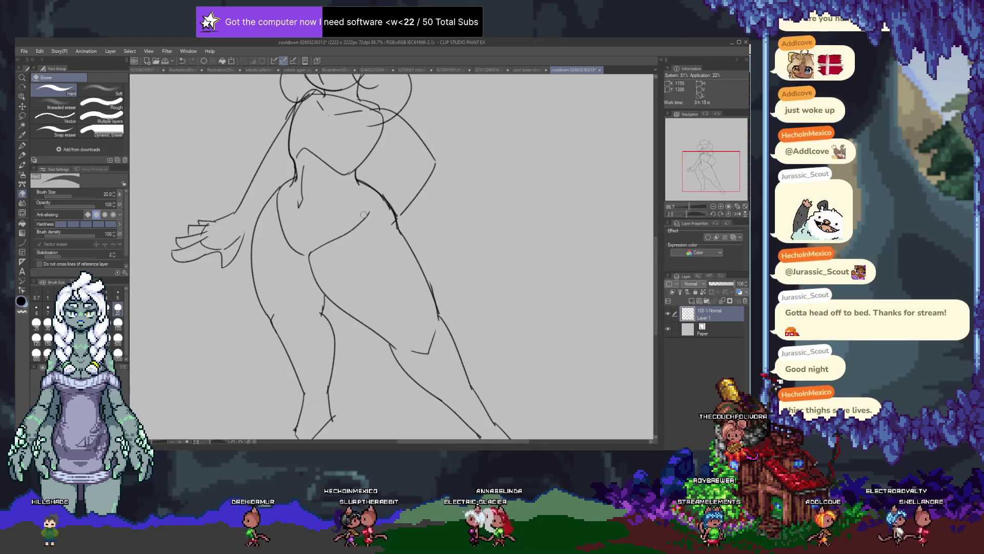
pyautogui.moveTo(339, 237)
pyautogui.mouseDown()
pyautogui.moveTo(364, 220)
pyautogui.moveTo(330, 227)
pyautogui.mouseUp()
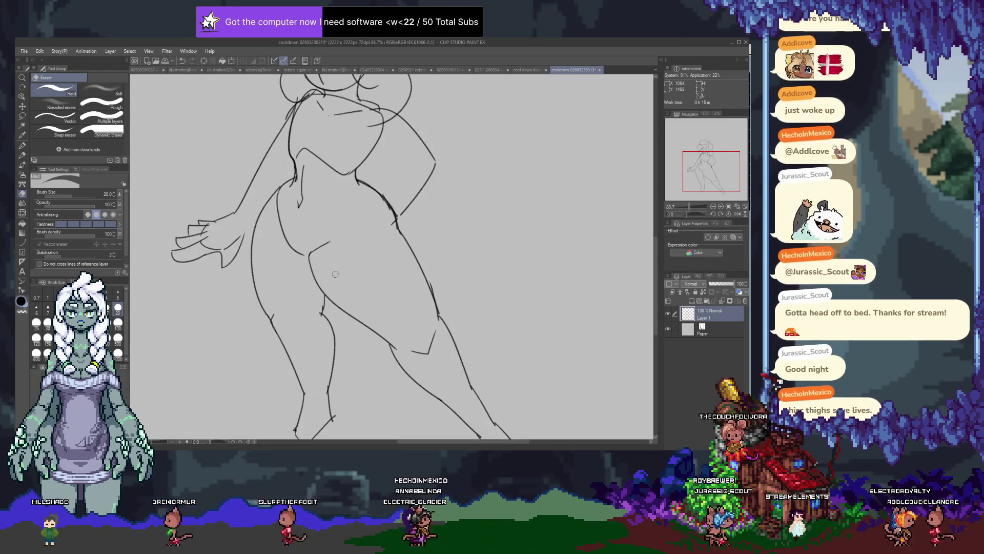
pyautogui.press('p')
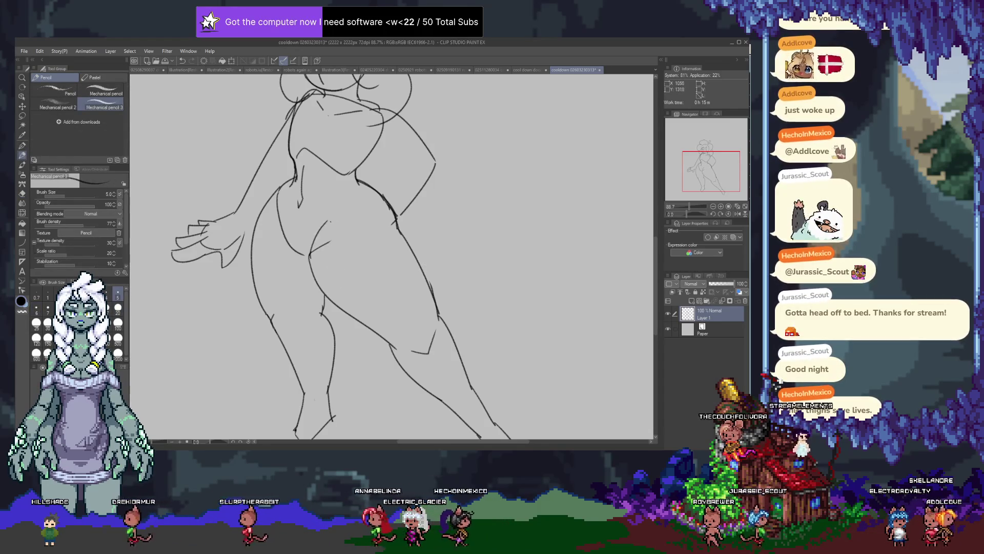
pyautogui.press('e')
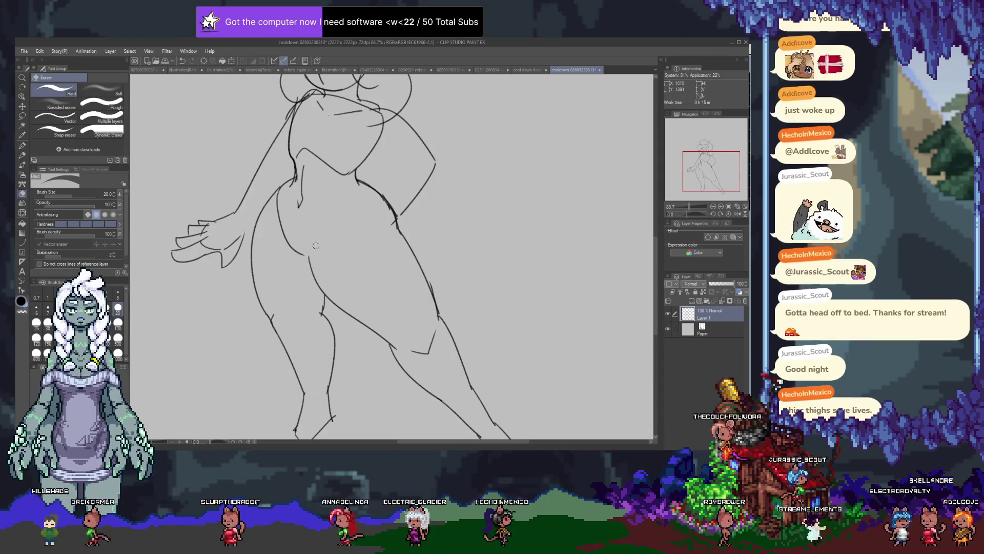
pyautogui.press('p')
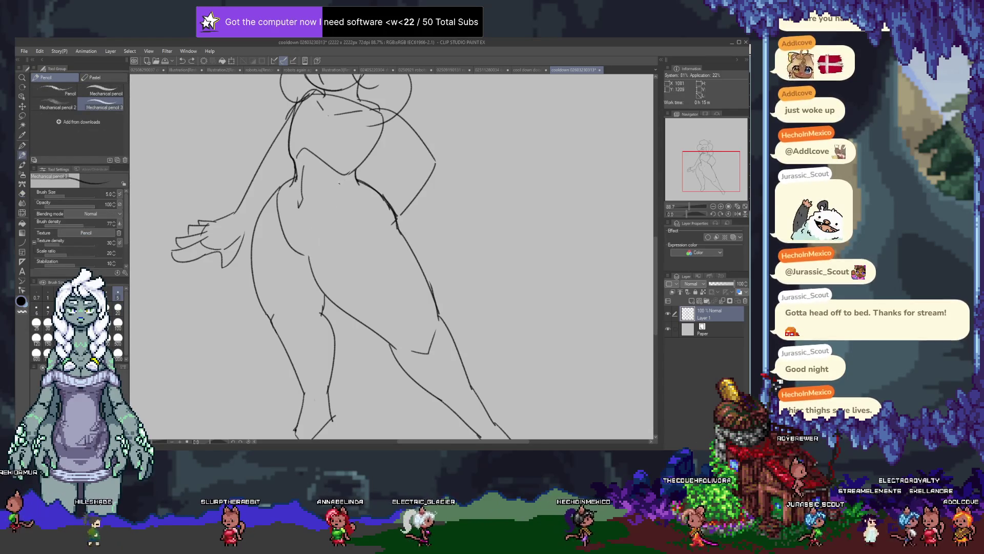
pyautogui.moveTo(337, 188); pyautogui.dragTo(314, 236)
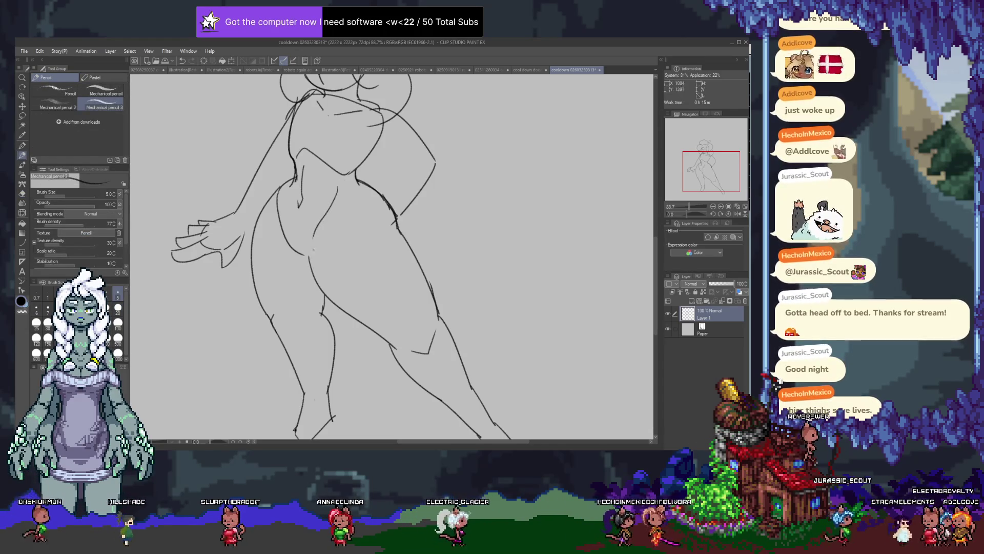
pyautogui.press('e')
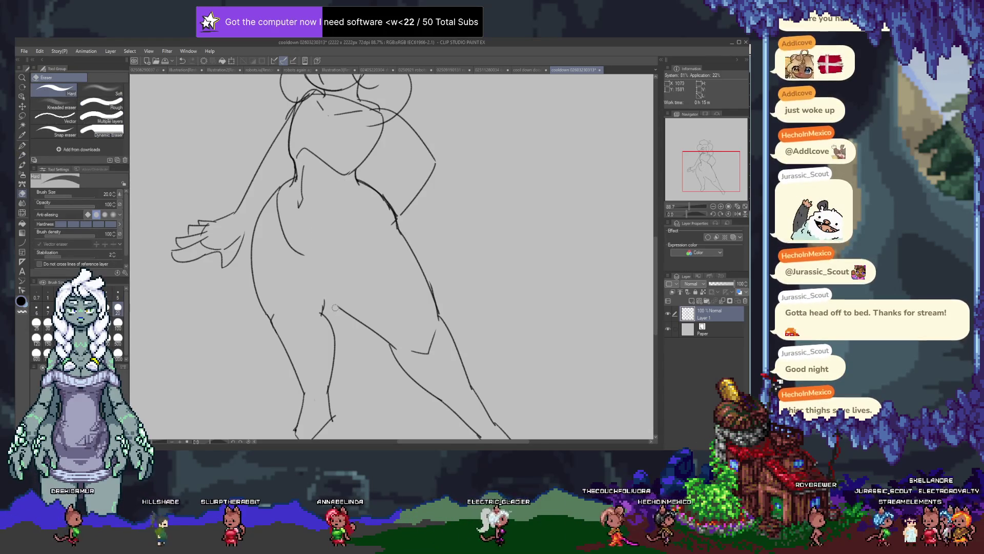
pyautogui.press('p')
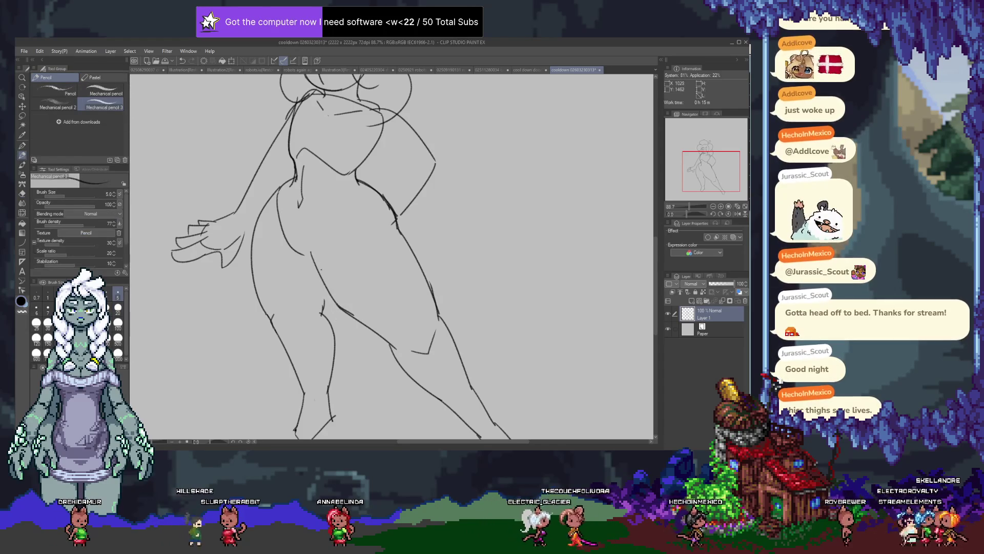
pyautogui.moveTo(316, 252); pyautogui.dragTo(351, 315)
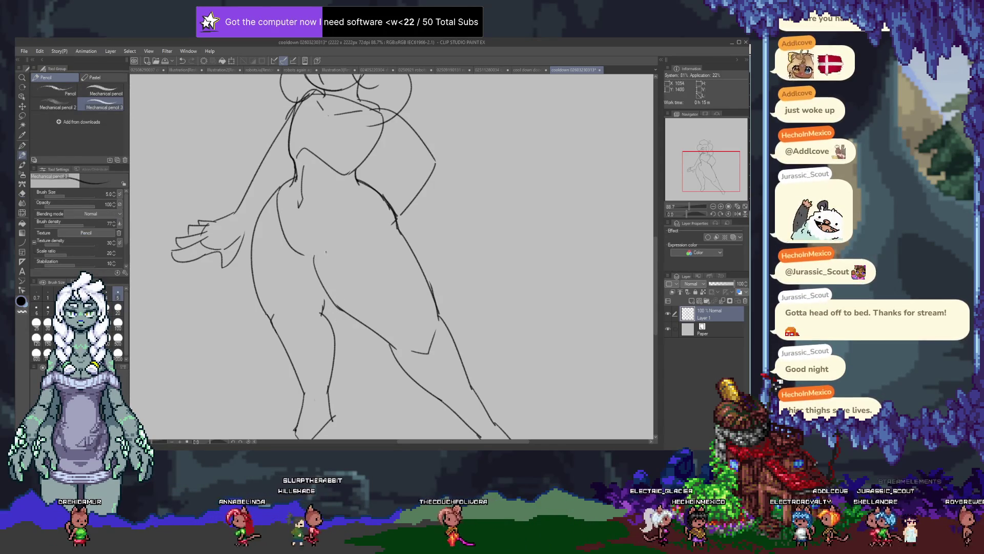
# Step: Redraw the right hip line, undoing extra strokes to keep a straighter hip curve
pyautogui.moveTo(387, 205)
pyautogui.mouseDown()
pyautogui.moveTo(311, 257)
pyautogui.moveTo(339, 306)
pyautogui.mouseUp()
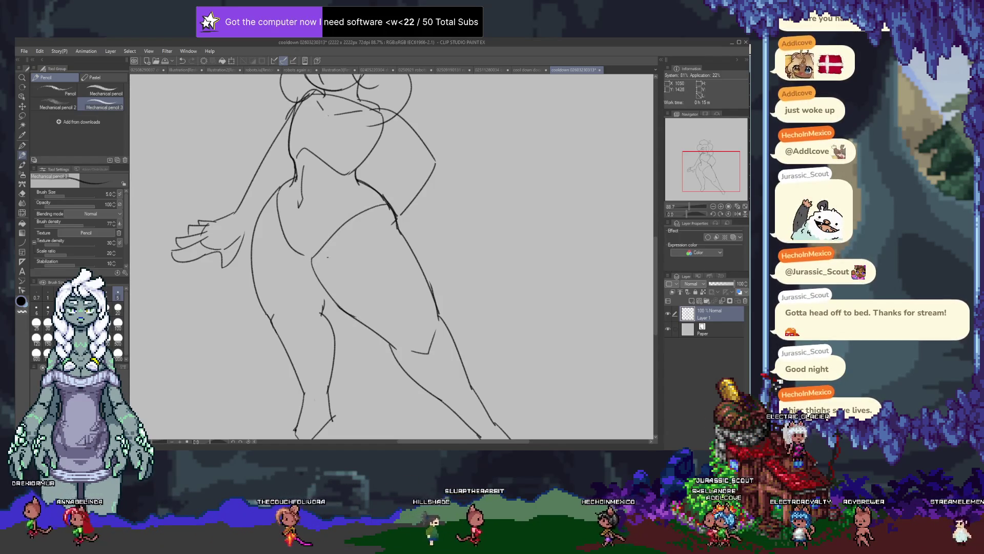
pyautogui.hotkey('ctrl', 'z')
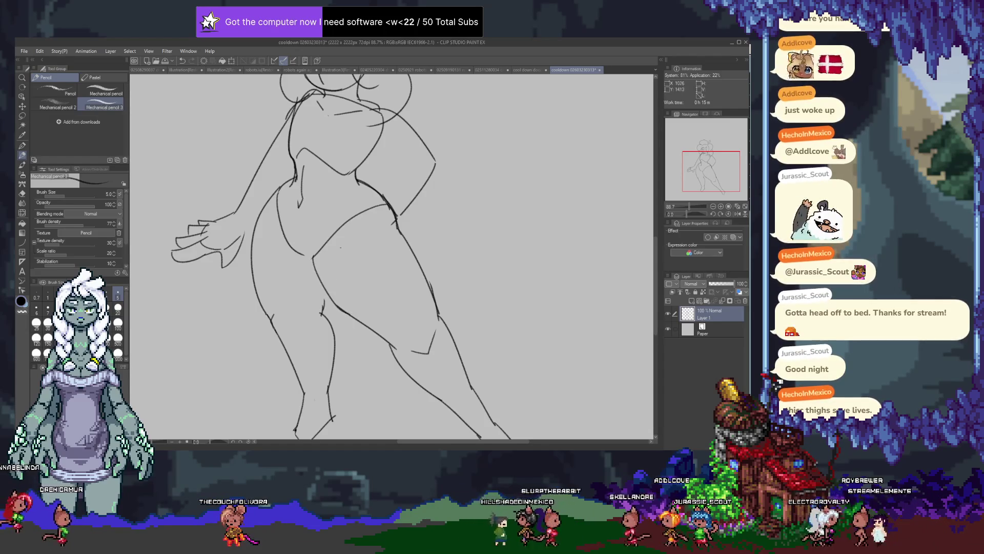
pyautogui.moveTo(344, 196); pyautogui.dragTo(368, 260)
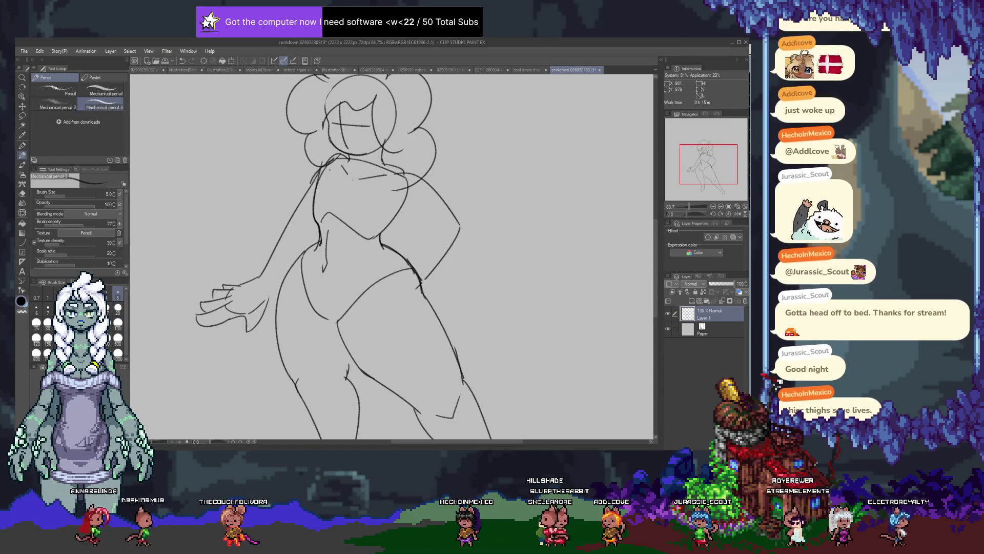
pyautogui.moveTo(400, 321); pyautogui.dragTo(351, 284)
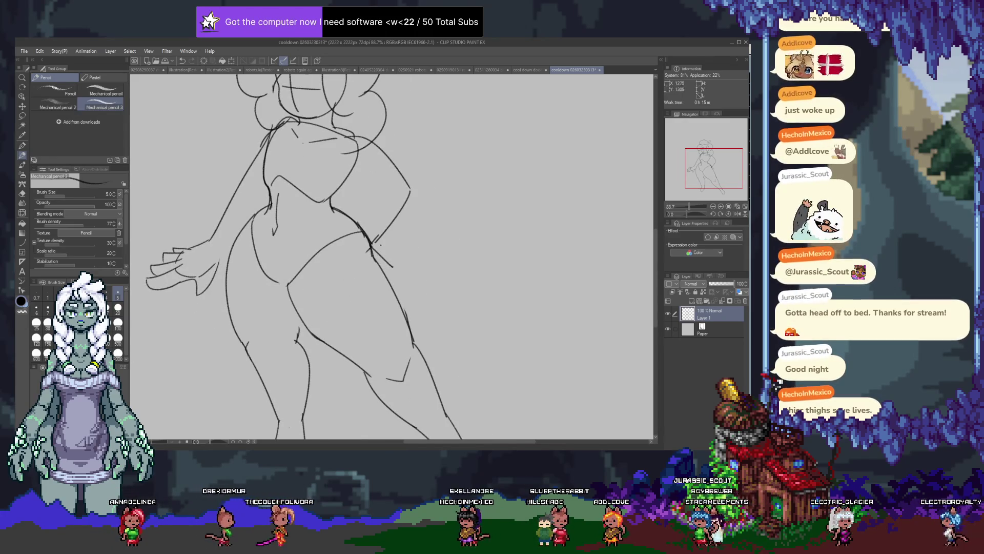
pyautogui.press('e')
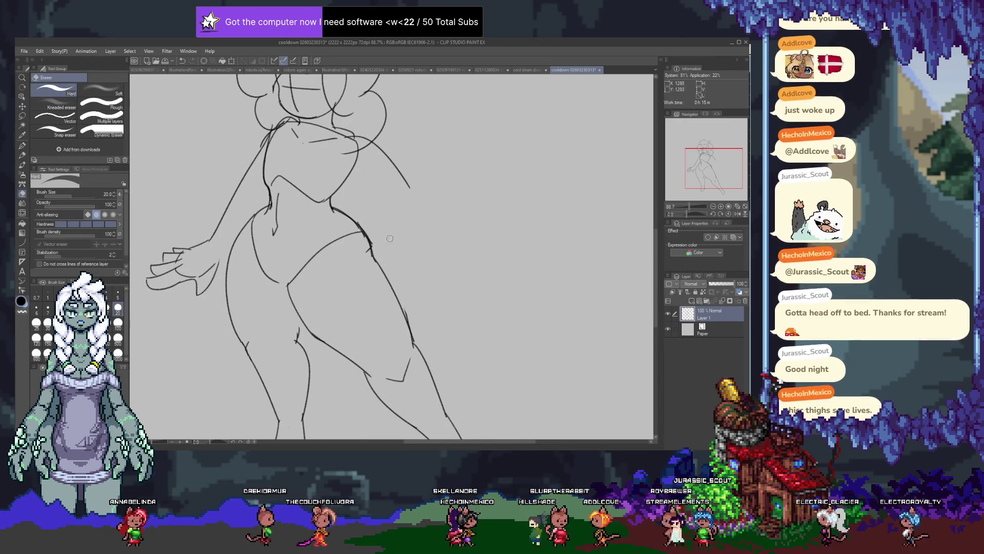
pyautogui.press('p')
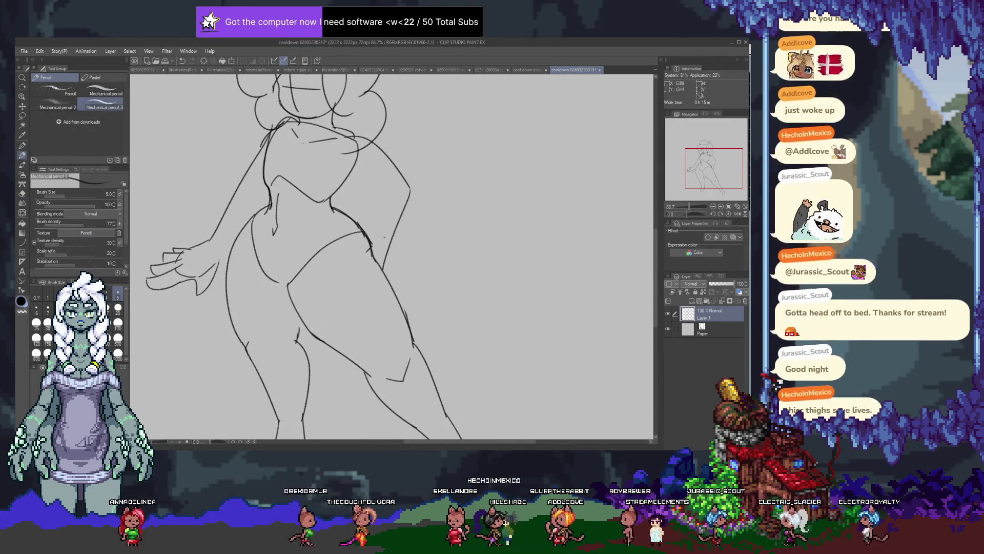
pyautogui.hotkey('ctrl', 'z')
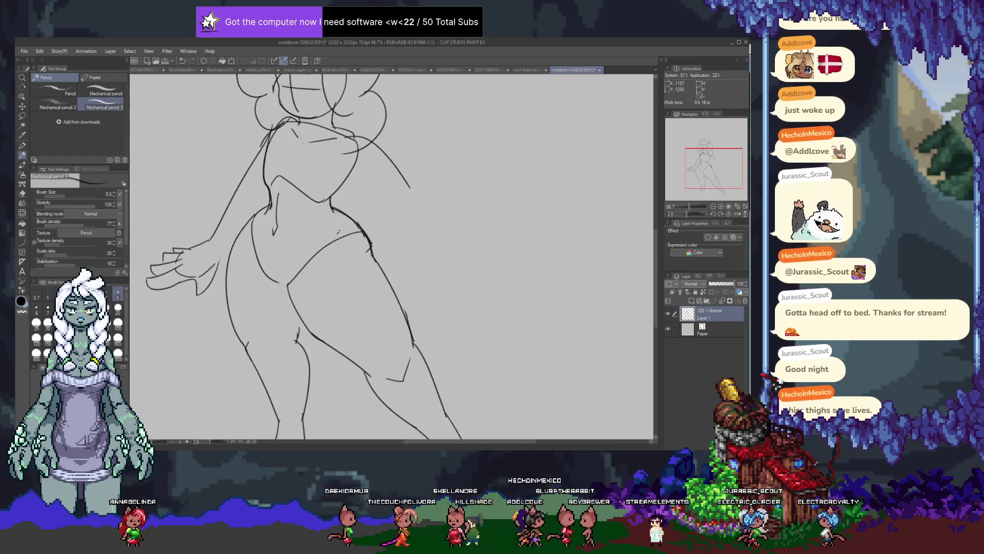
pyautogui.hotkey('ctrl', 'z')
pyautogui.hotkey('ctrl', 'z')
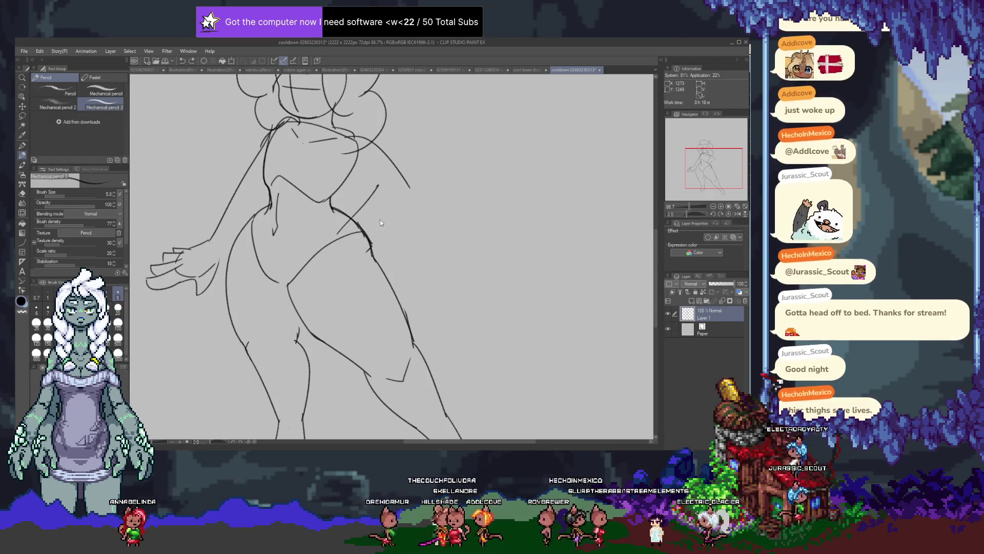
pyautogui.moveTo(409, 191)
pyautogui.mouseDown()
pyautogui.moveTo(381, 247)
pyautogui.moveTo(368, 232)
pyautogui.moveTo(337, 258)
pyautogui.moveTo(395, 264)
pyautogui.moveTo(390, 287)
pyautogui.mouseUp()
pyautogui.hotkey('ctrl', 'z')
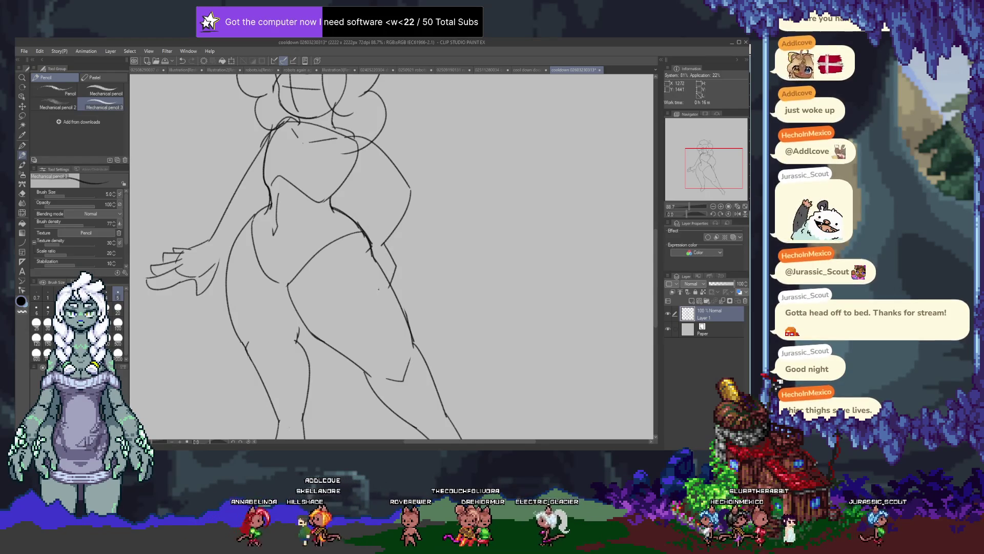
pyautogui.moveTo(382, 245)
pyautogui.mouseDown()
pyautogui.moveTo(394, 220)
pyautogui.moveTo(375, 241)
pyautogui.mouseUp()
pyautogui.hotkey('ctrl', 'z')
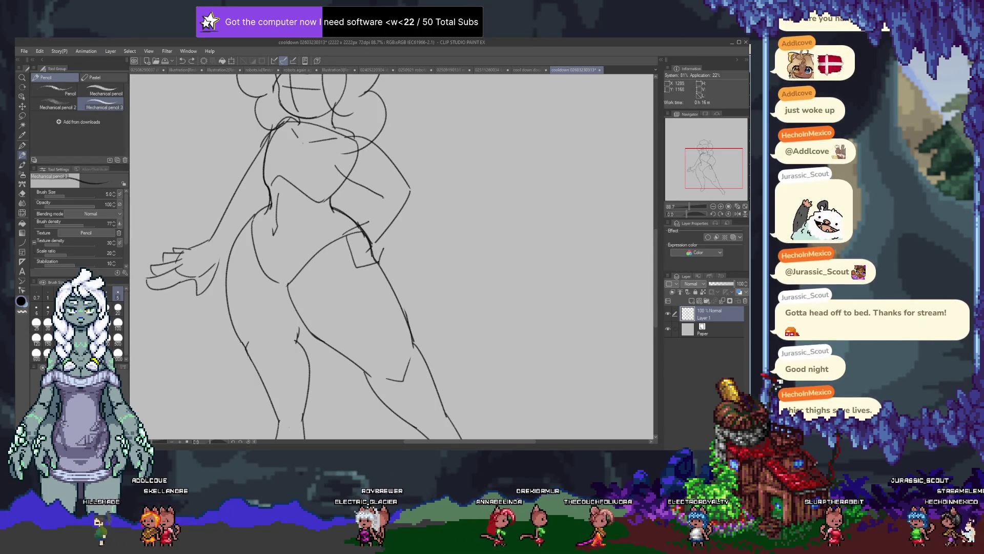
pyautogui.moveTo(308, 257); pyautogui.dragTo(359, 313)
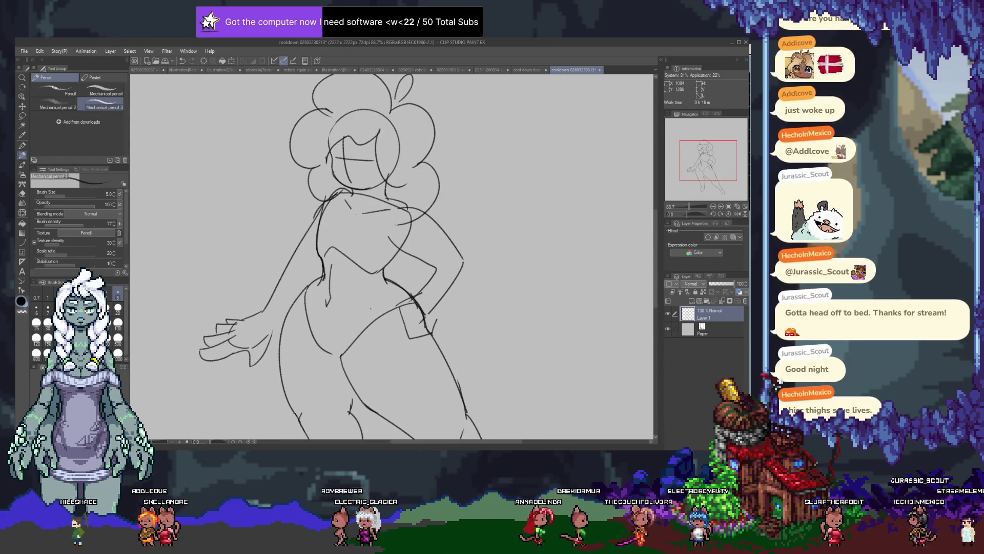
# Step: Save the file, tint rough Layer 1 blue, add an empty raster layer above, zoom onto the head
pyautogui.hotkey('ctrl', 's')
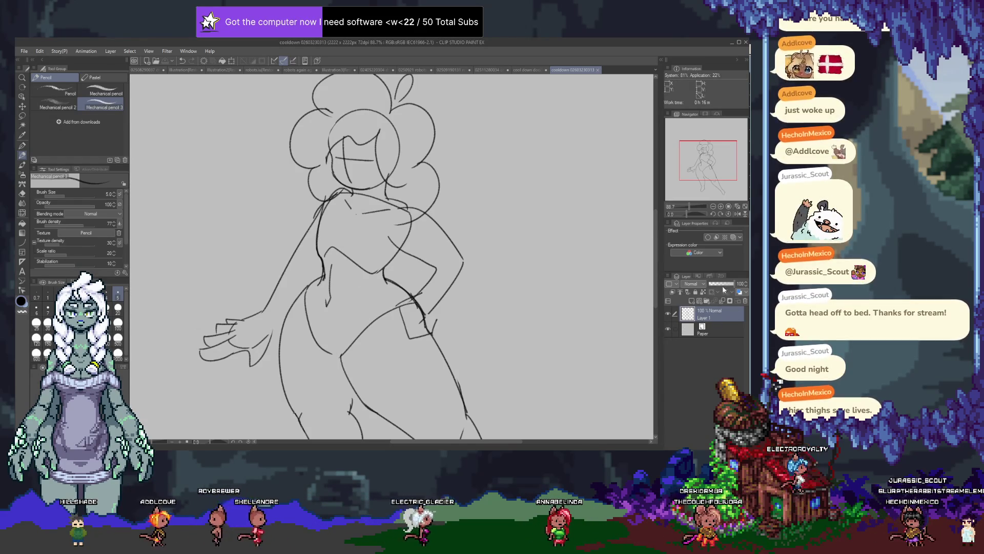
pyautogui.click(740, 293)
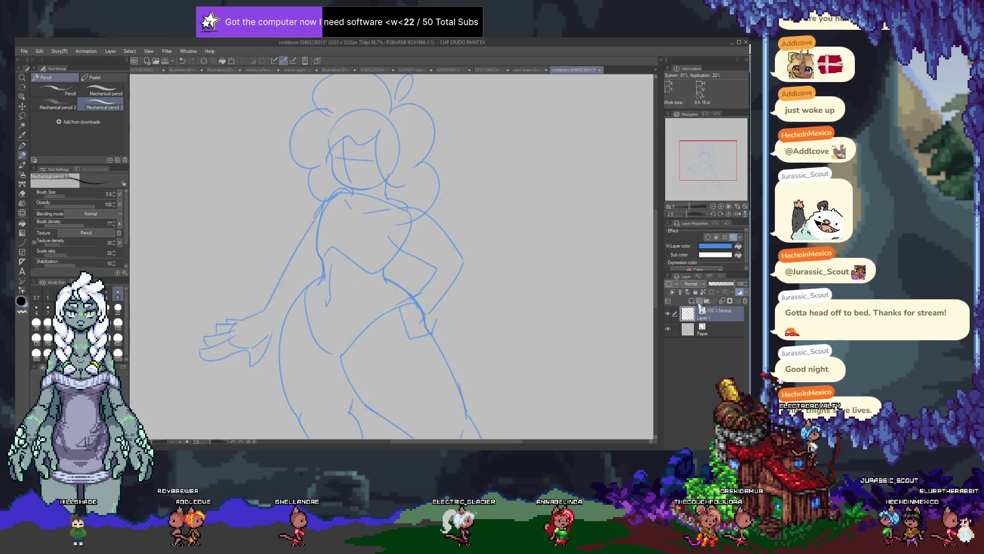
pyautogui.click(668, 301)
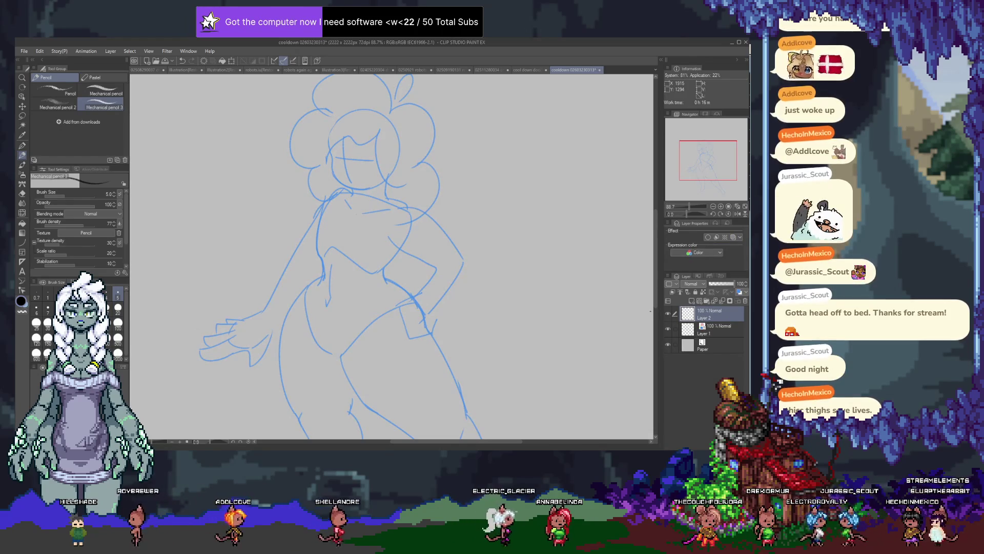
pyautogui.scroll(4, 371, 123)
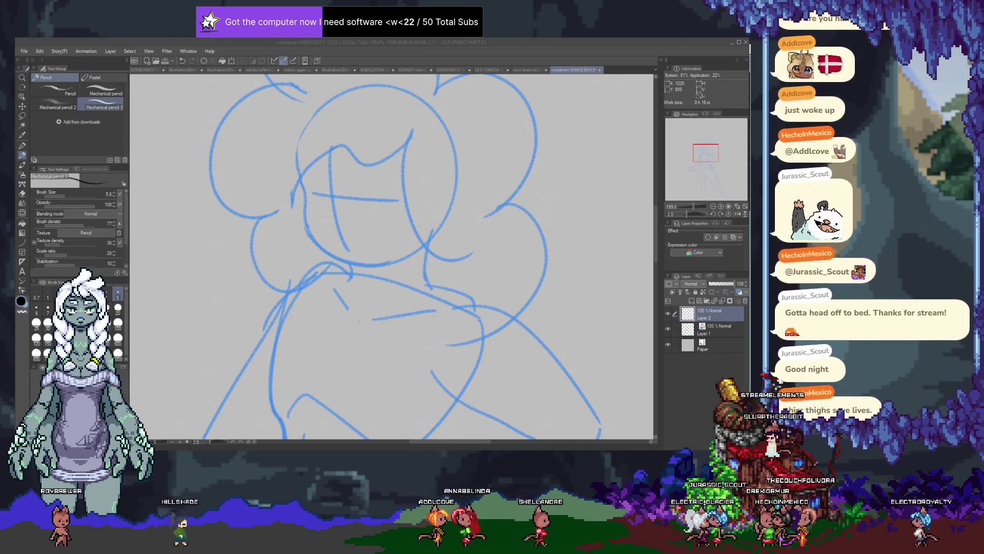
pyautogui.click(311, 198)
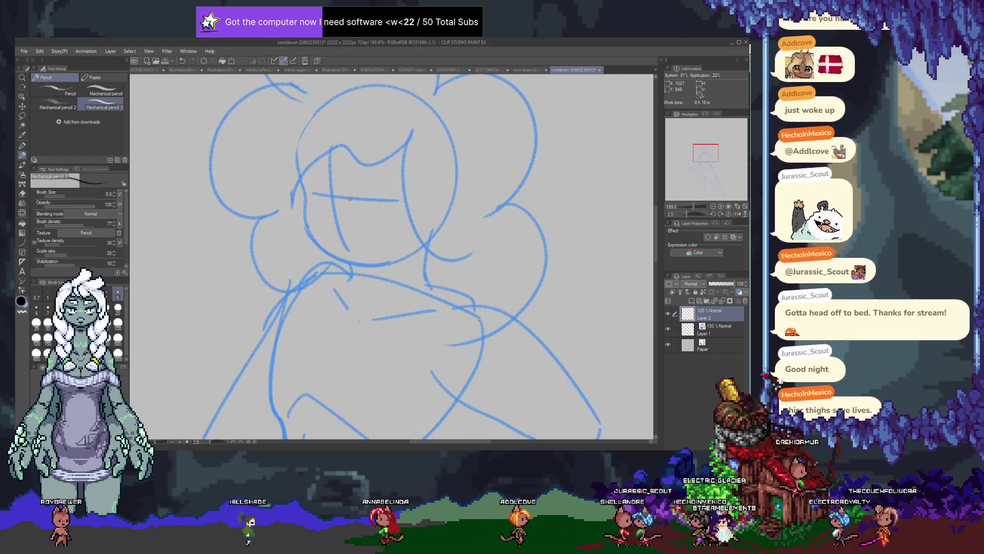
# Step: Ink the right eye's upper lid and eyebrow in black, plus a lash by the left eye
pyautogui.moveTo(340, 183); pyautogui.dragTo(390, 179)
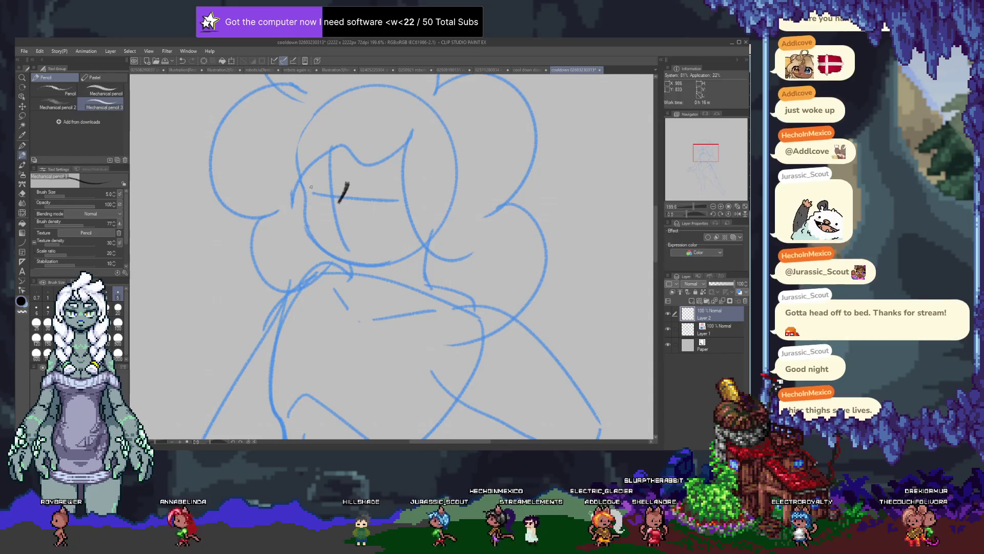
pyautogui.hotkey('ctrl', 'z')
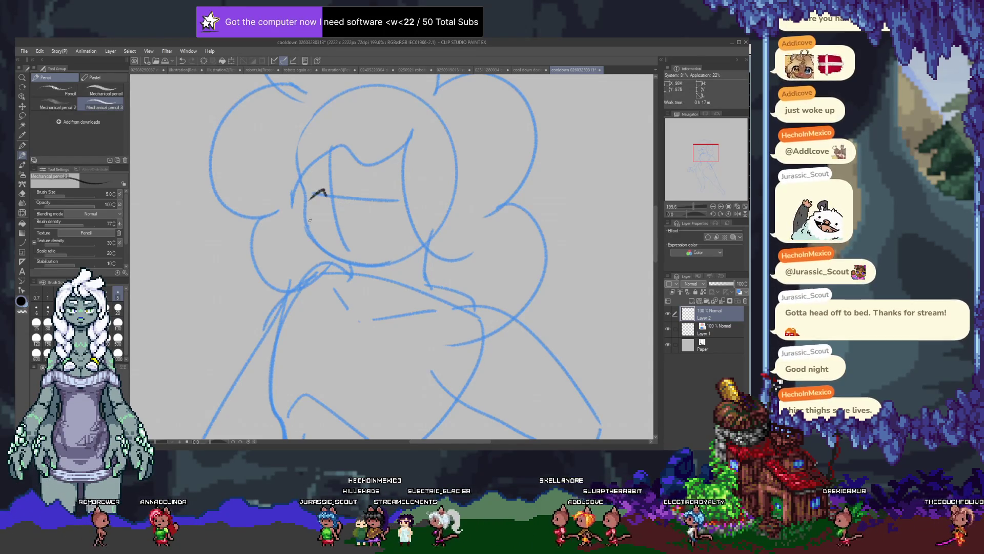
pyautogui.moveTo(345, 194); pyautogui.dragTo(388, 201)
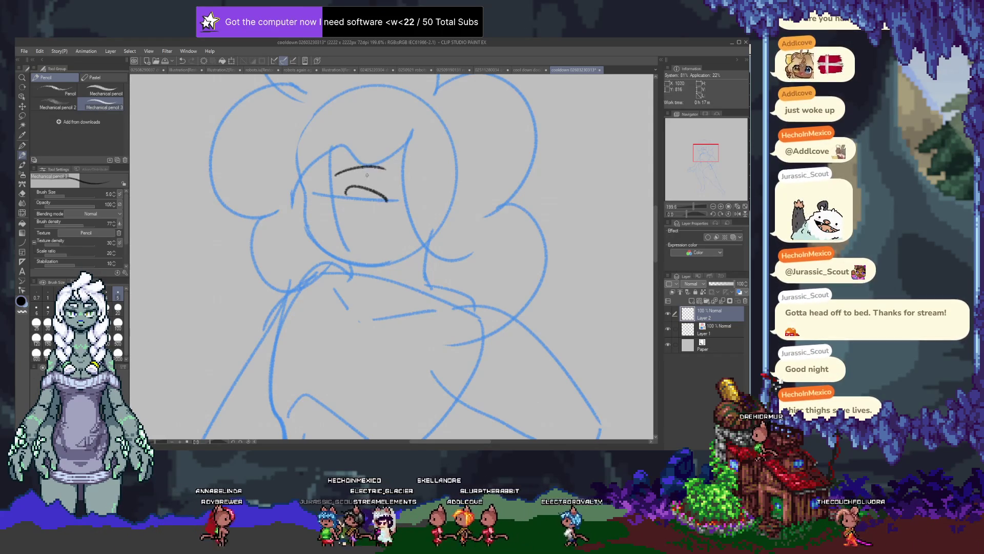
pyautogui.moveTo(344, 175); pyautogui.dragTo(391, 170)
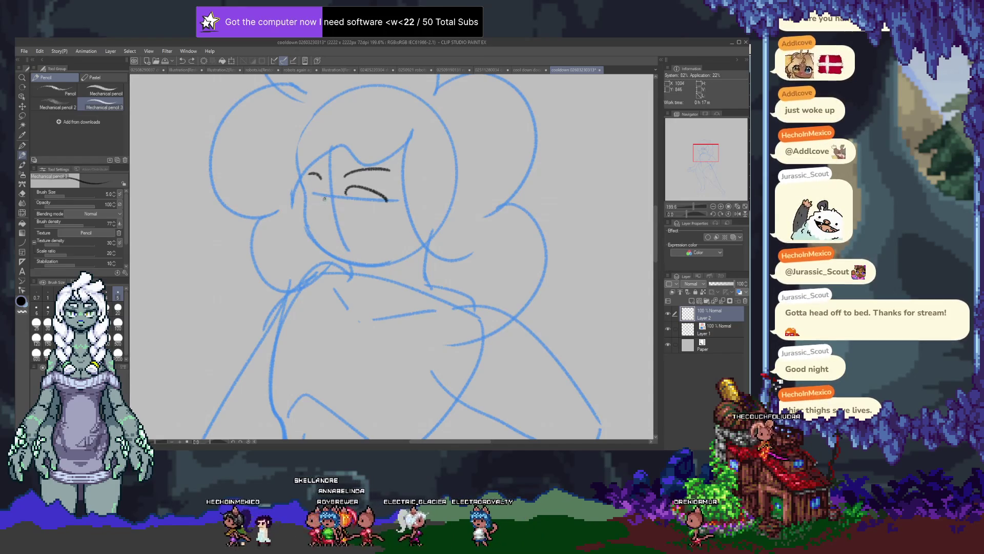
pyautogui.moveTo(322, 190)
pyautogui.mouseDown()
pyautogui.moveTo(322, 211)
pyautogui.moveTo(317, 189)
pyautogui.mouseUp()
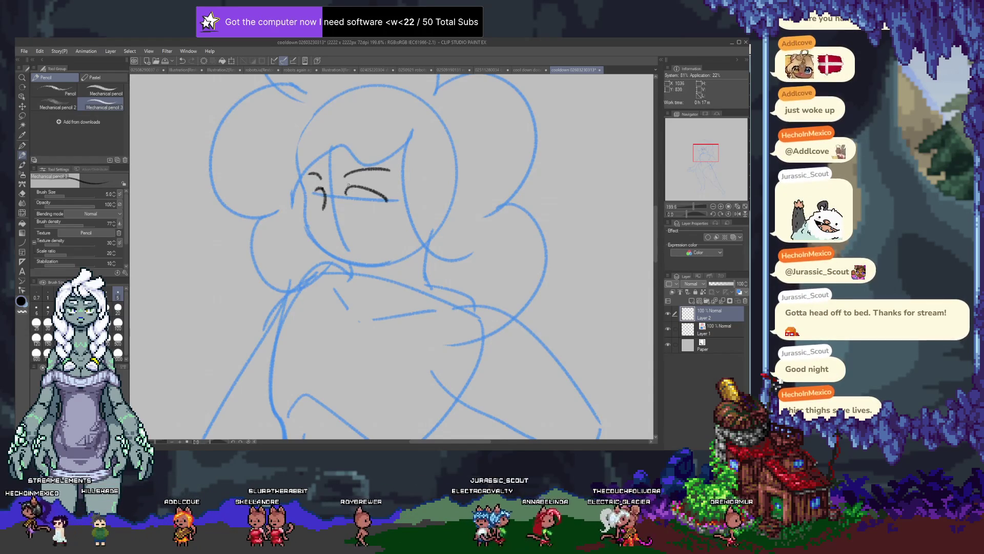
pyautogui.moveTo(348, 187); pyautogui.dragTo(345, 194)
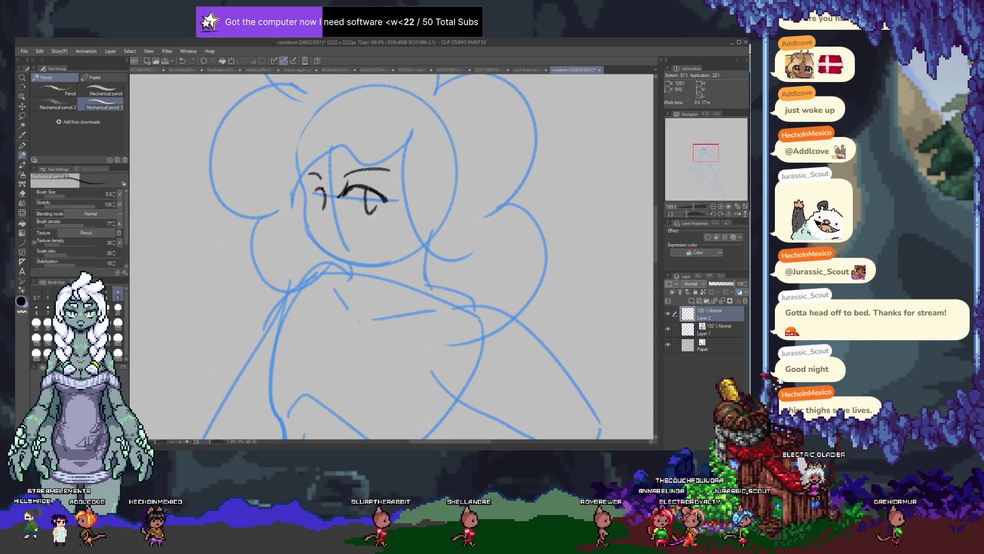
# Step: Draw the right eye's iris under the lid and outline the left eye
pyautogui.hotkey('ctrl', 'z')
pyautogui.moveTo(362, 191); pyautogui.dragTo(378, 210)
pyautogui.hotkey('ctrl', 'z')
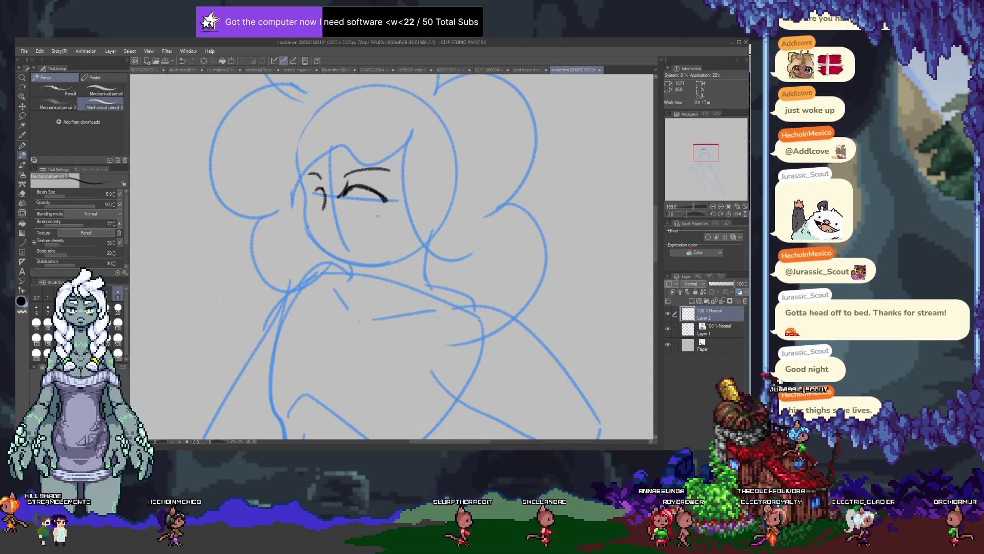
pyautogui.moveTo(361, 208); pyautogui.dragTo(393, 198)
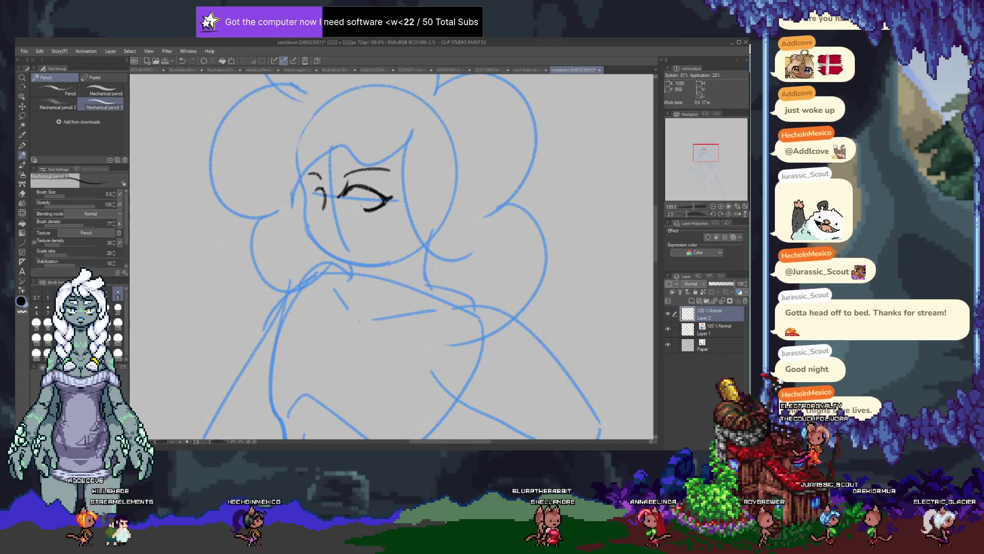
pyautogui.moveTo(314, 190); pyautogui.dragTo(321, 201)
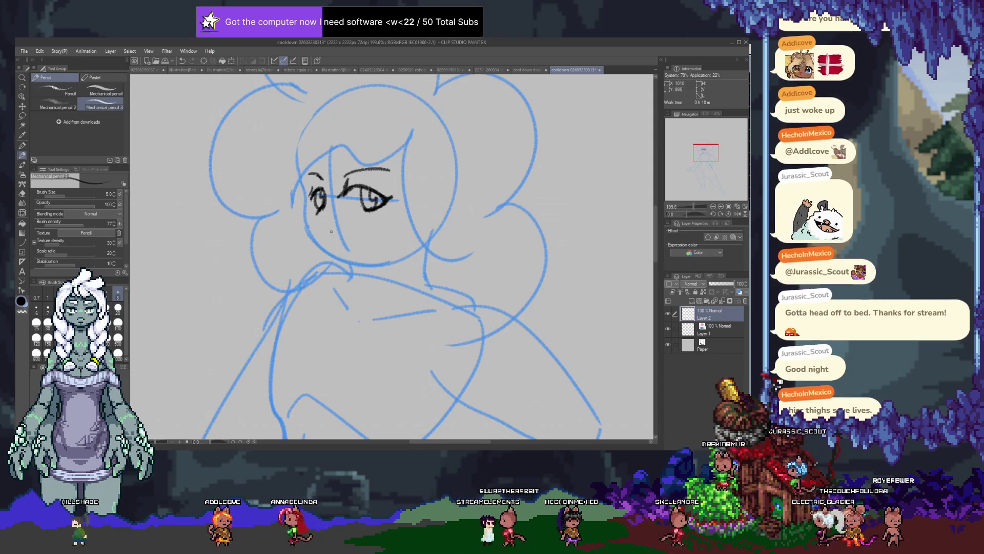
# Step: Draw a small nose below the left eye, redrawing it once, and return to the Mechanical pencil
pyautogui.moveTo(332, 231); pyautogui.dragTo(328, 236)
pyautogui.hotkey('ctrl', 'z')
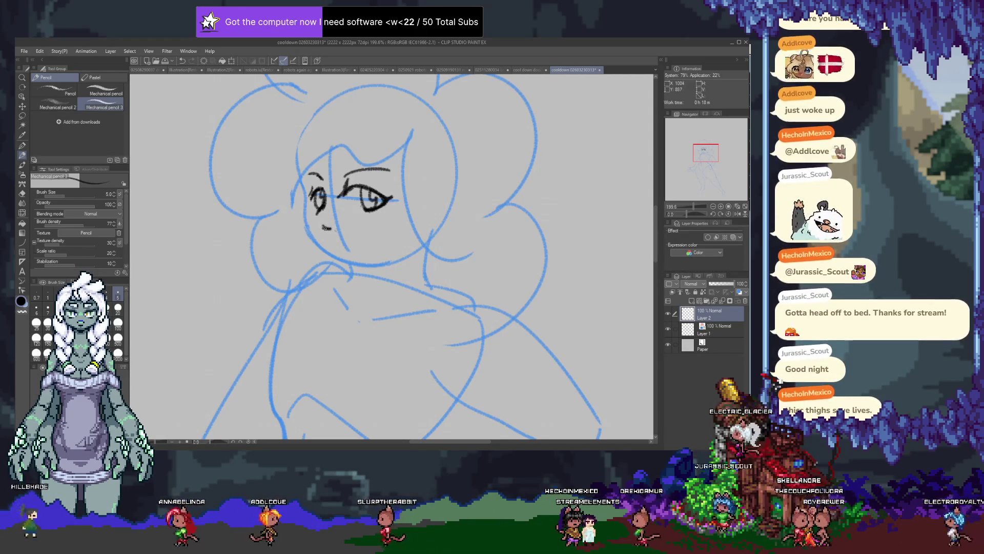
pyautogui.moveTo(325, 231); pyautogui.dragTo(334, 235)
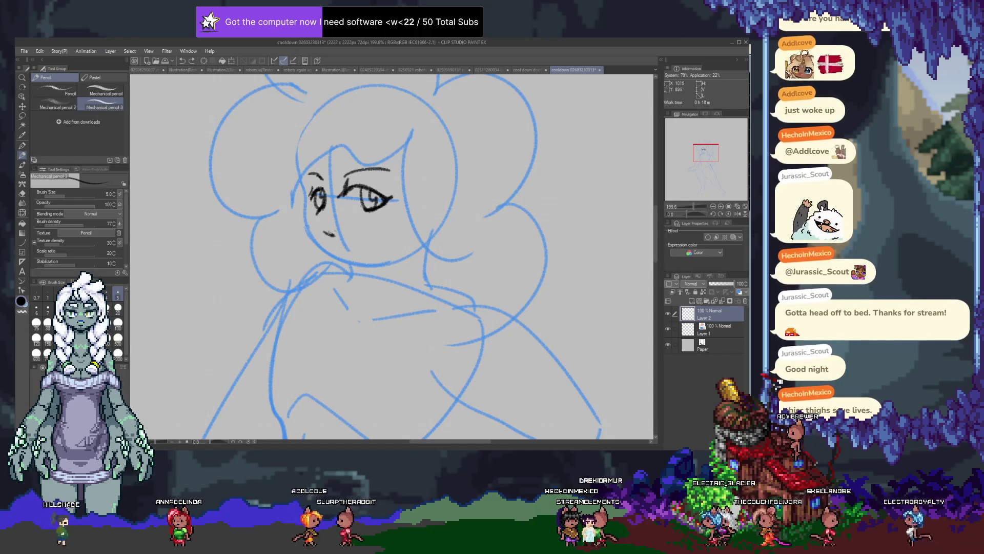
pyautogui.press('k')
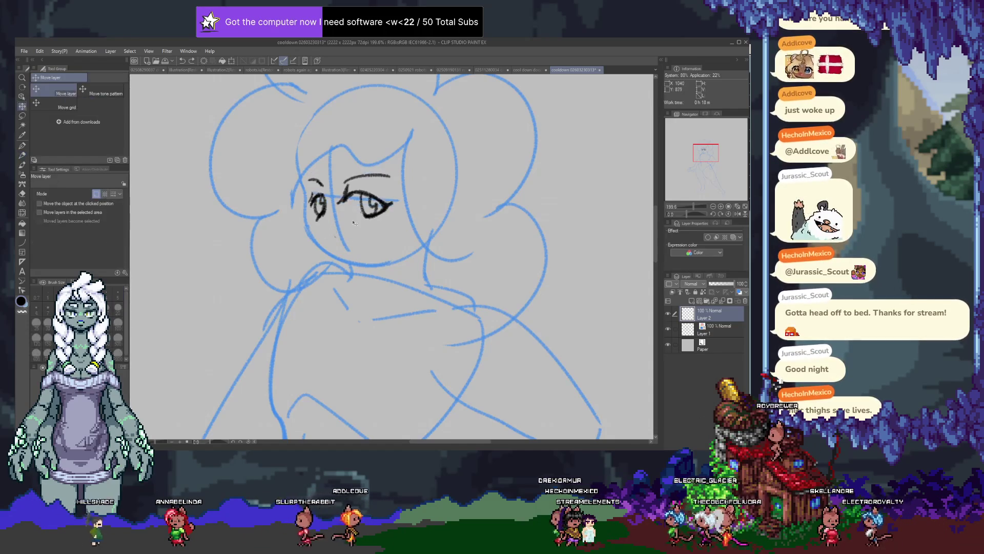
pyautogui.press('e')
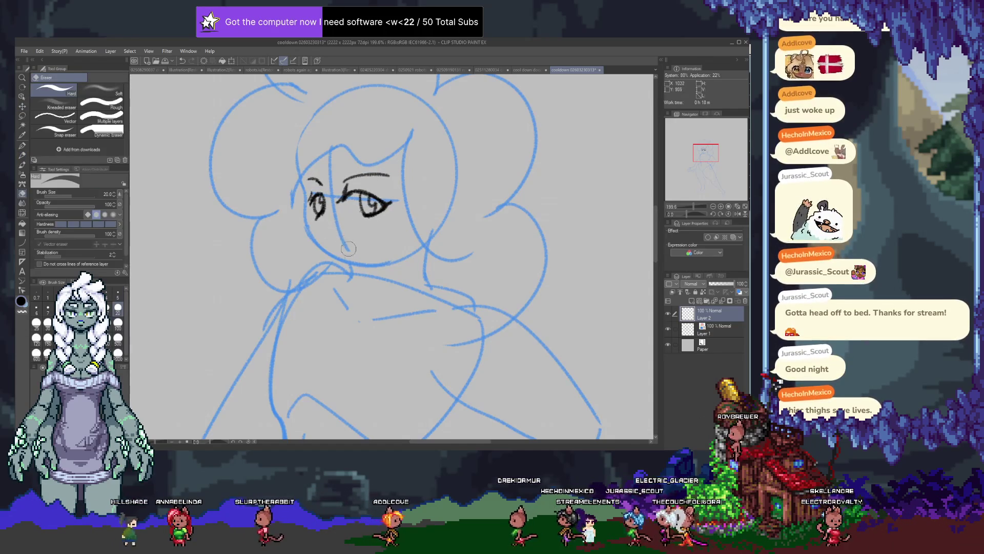
pyautogui.press('p')
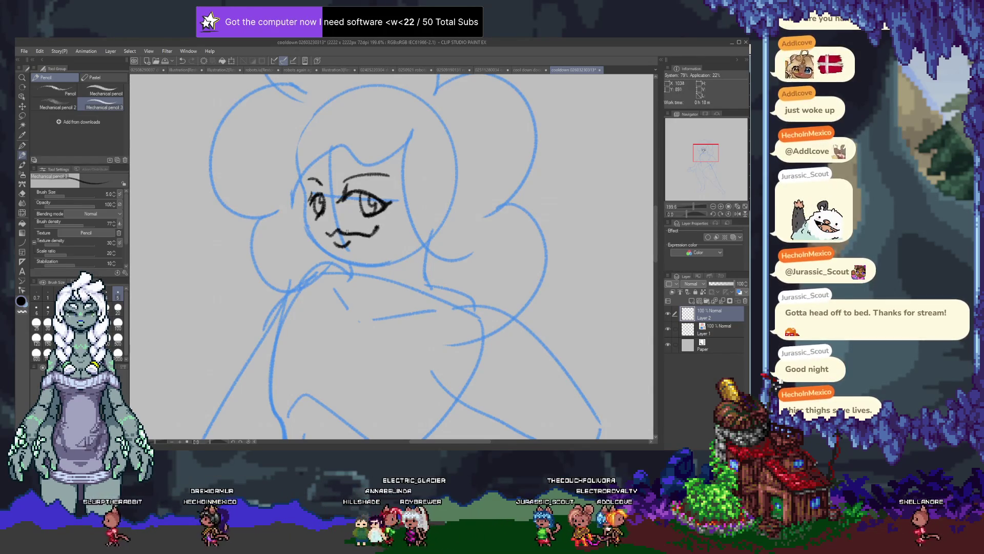
# Step: Erase the mouth's right part and redraw it extending rightward into a smile
pyautogui.press('e')
pyautogui.moveTo(359, 233)
pyautogui.mouseDown()
pyautogui.moveTo(374, 231)
pyautogui.moveTo(334, 245)
pyautogui.mouseUp()
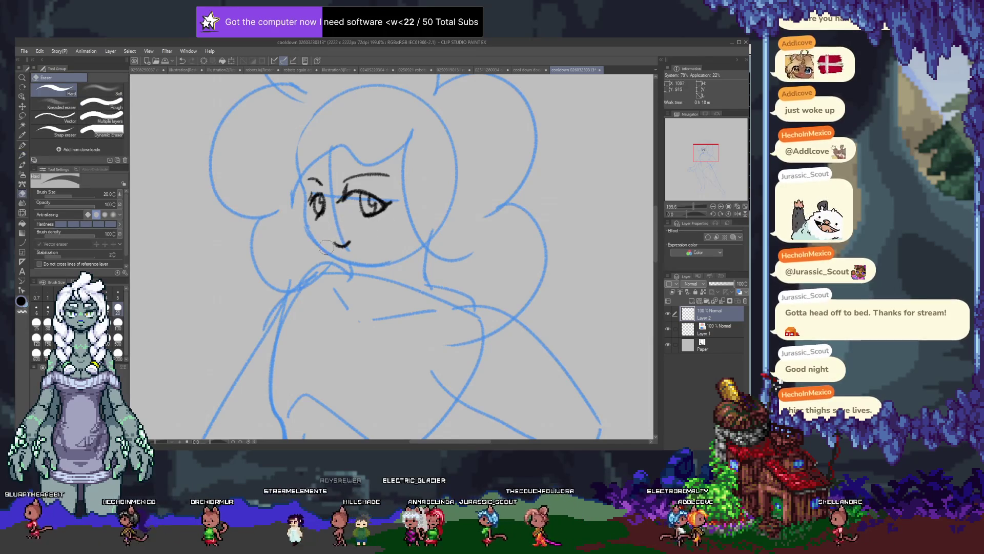
pyautogui.press('p')
pyautogui.moveTo(333, 232); pyautogui.dragTo(372, 234)
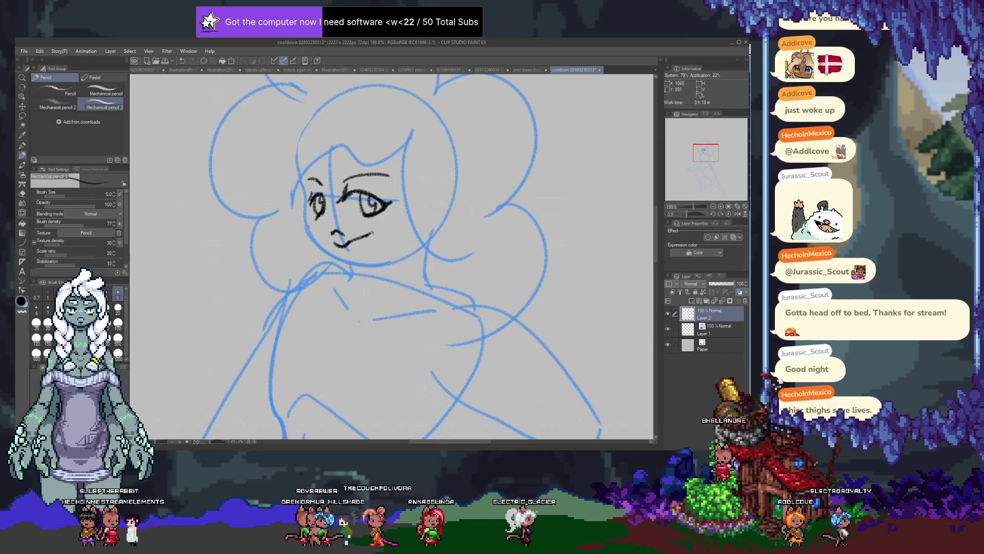
pyautogui.hotkey('ctrl', 'z')
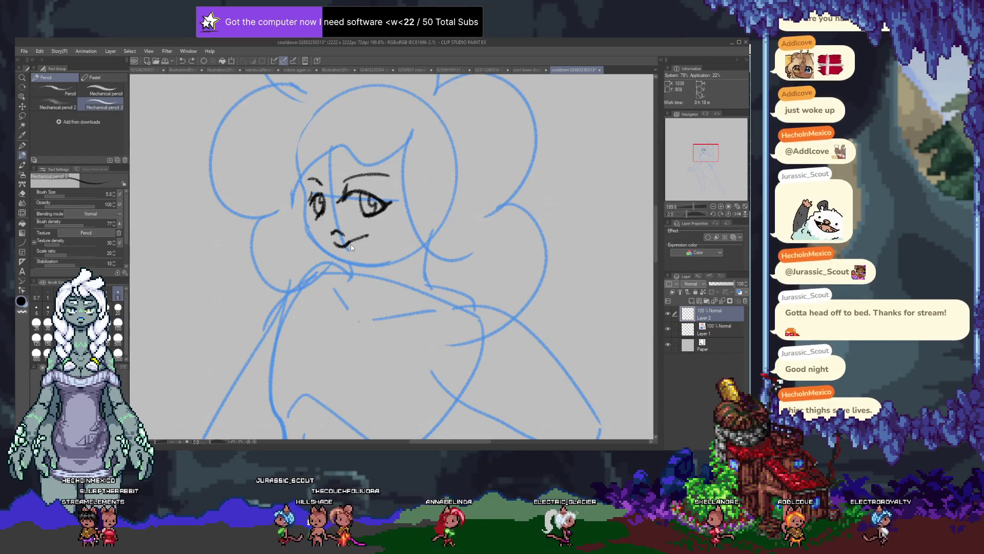
pyautogui.moveTo(350, 244); pyautogui.dragTo(367, 236)
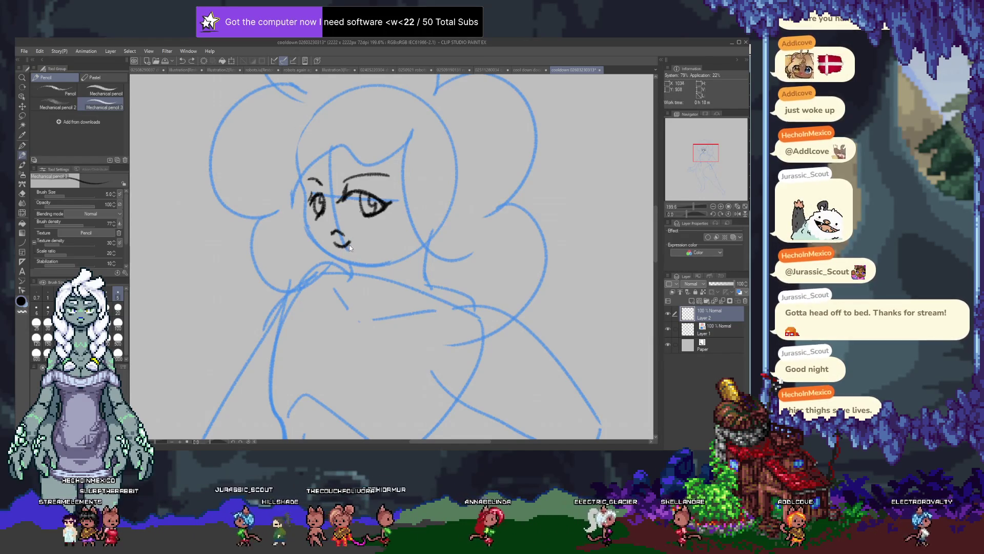
# Step: Lasso-select the mouth lines
pyautogui.press('e')
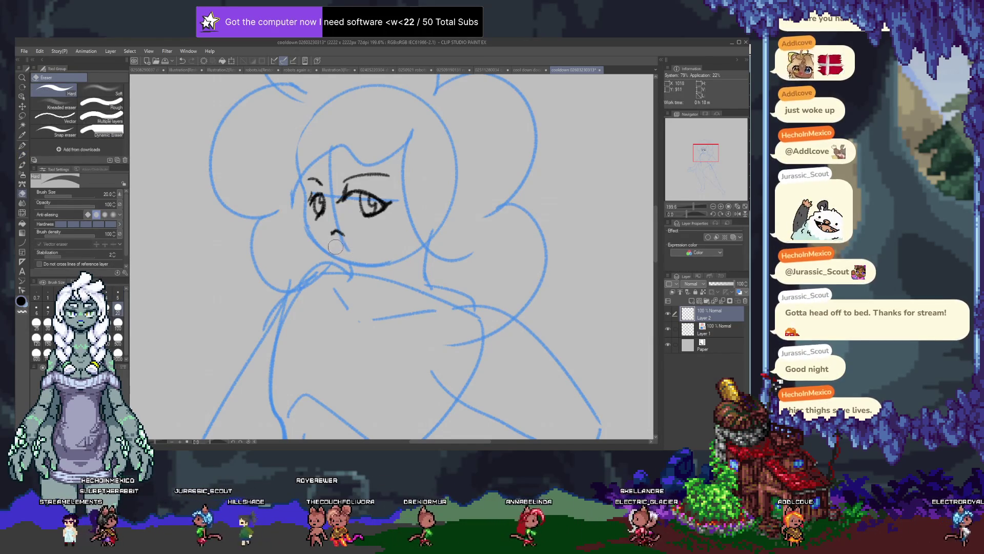
pyautogui.press('p')
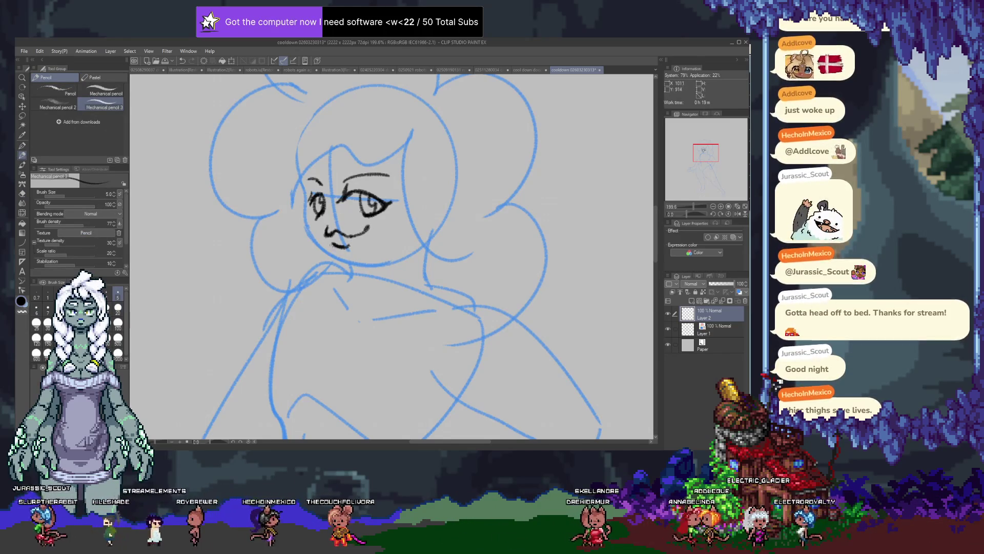
pyautogui.press('m')
pyautogui.moveTo(341, 210); pyautogui.dragTo(345, 240)
# Step: Shift the selected mouth slightly left, then clear the selection
pyautogui.press('k')
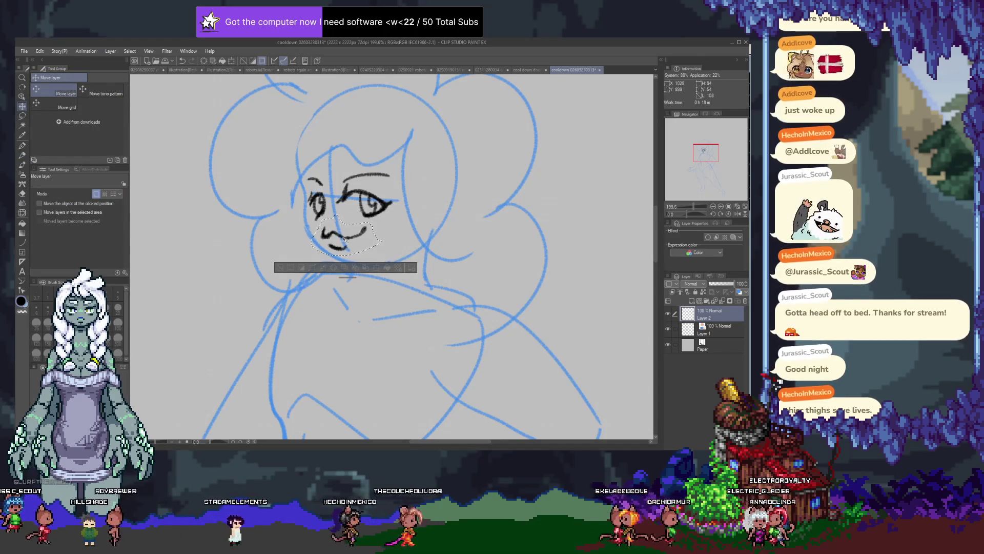
pyautogui.hotkey('ctrl', 'd')
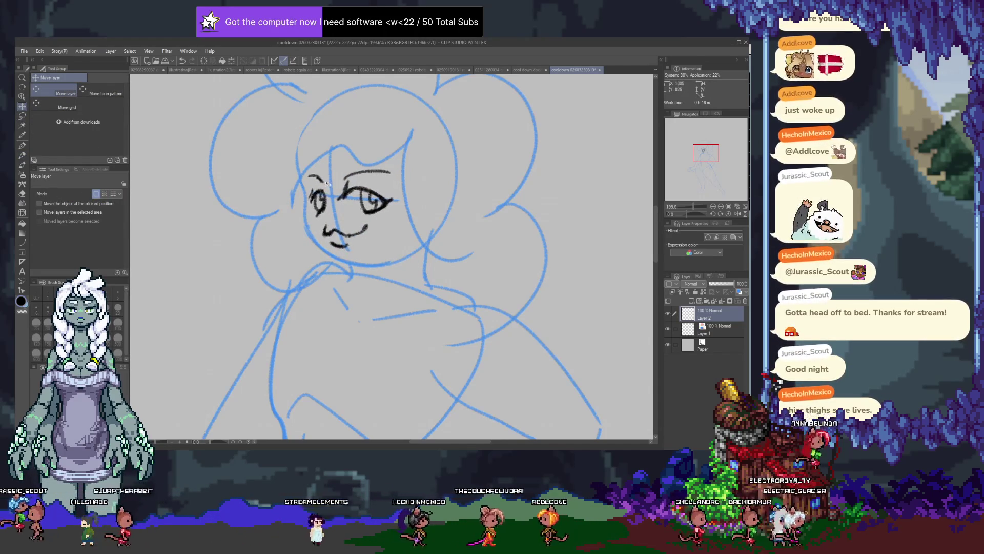
pyautogui.press('p')
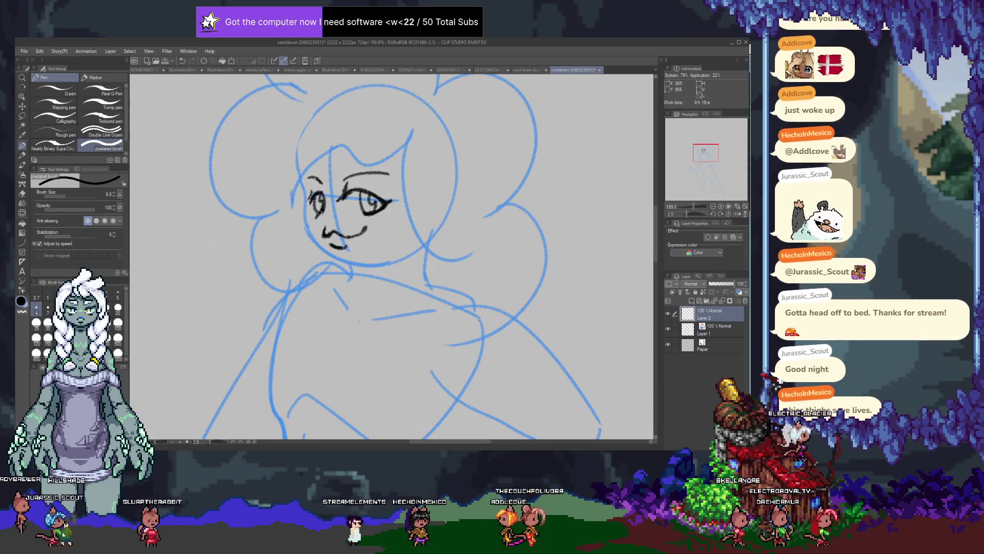
pyautogui.press('p')
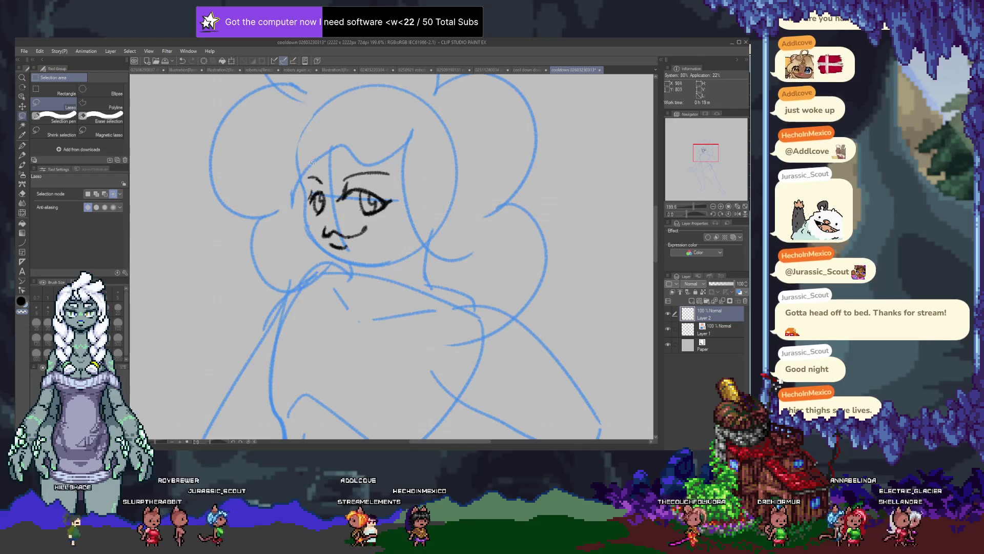
# Step: Lasso-select both eyes and nudge them slightly with the Move layer tool
pyautogui.moveTo(380, 219); pyautogui.dragTo(367, 221)
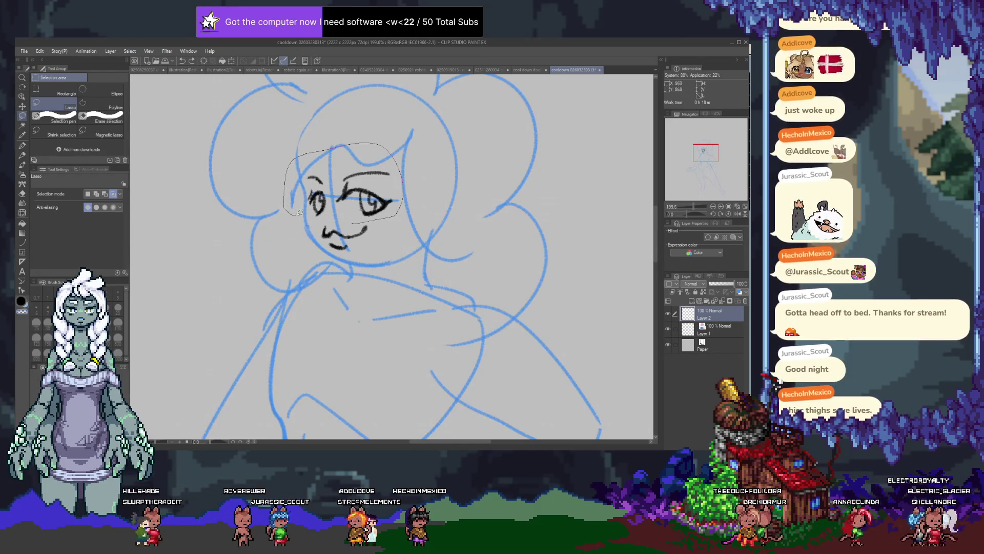
pyautogui.press('k')
pyautogui.moveTo(356, 216); pyautogui.dragTo(358, 216)
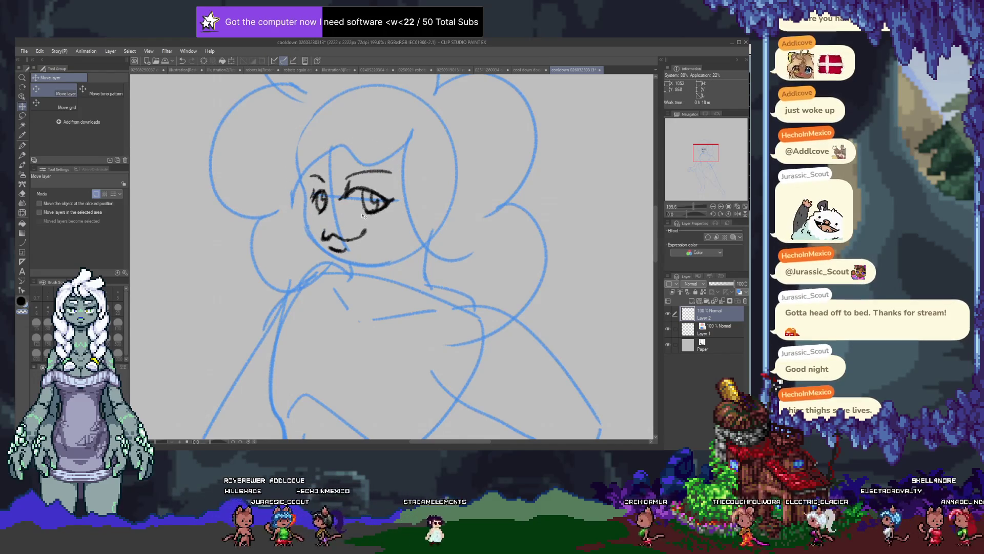
pyautogui.press('p')
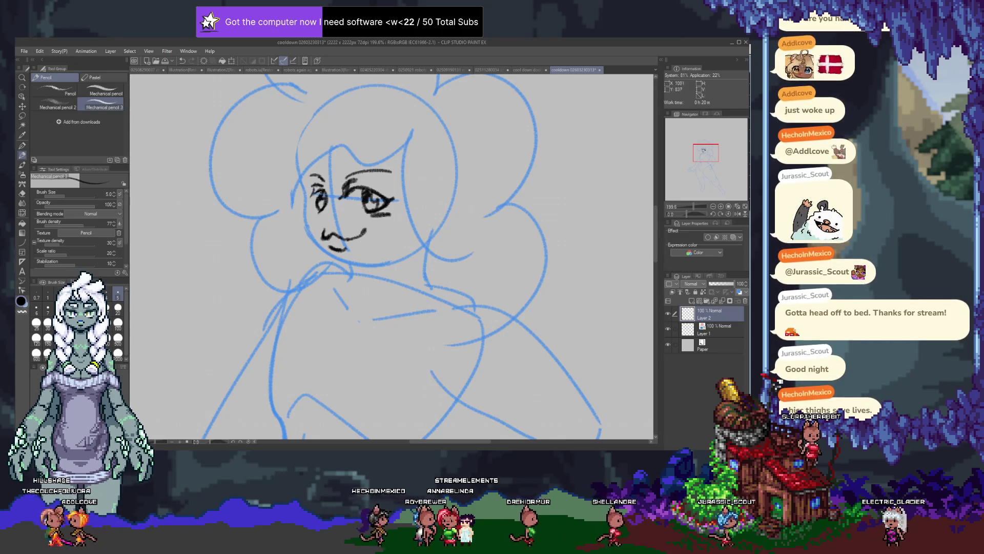
# Step: Add detail strokes to the left eye and curve the smile's right end upward
pyautogui.moveTo(320, 198); pyautogui.dragTo(319, 210)
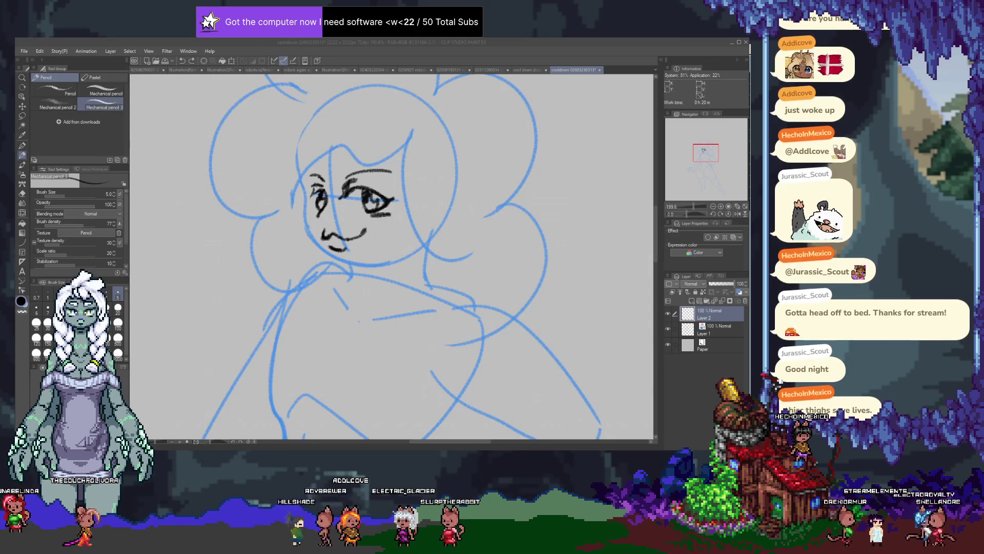
pyautogui.click(416, 38)
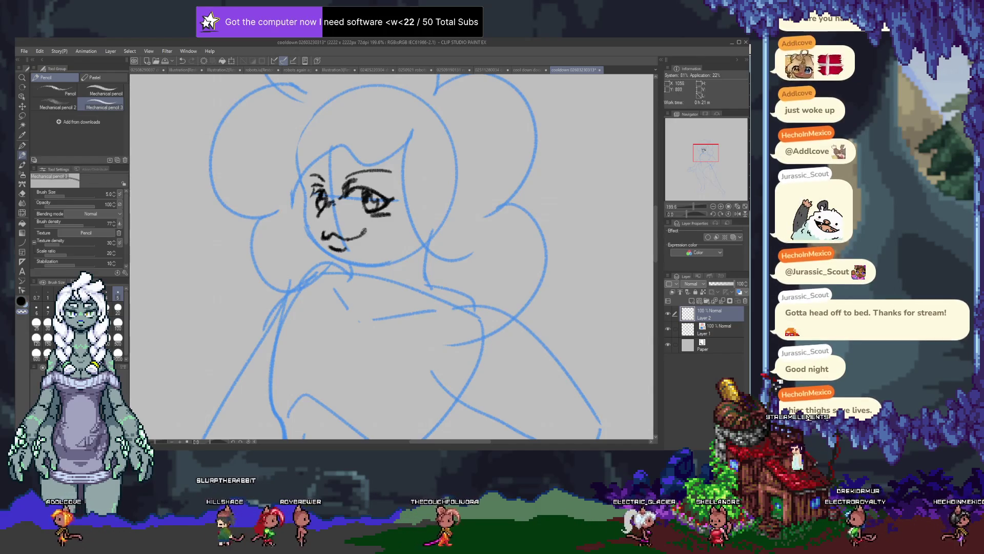
pyautogui.moveTo(353, 238); pyautogui.dragTo(370, 228)
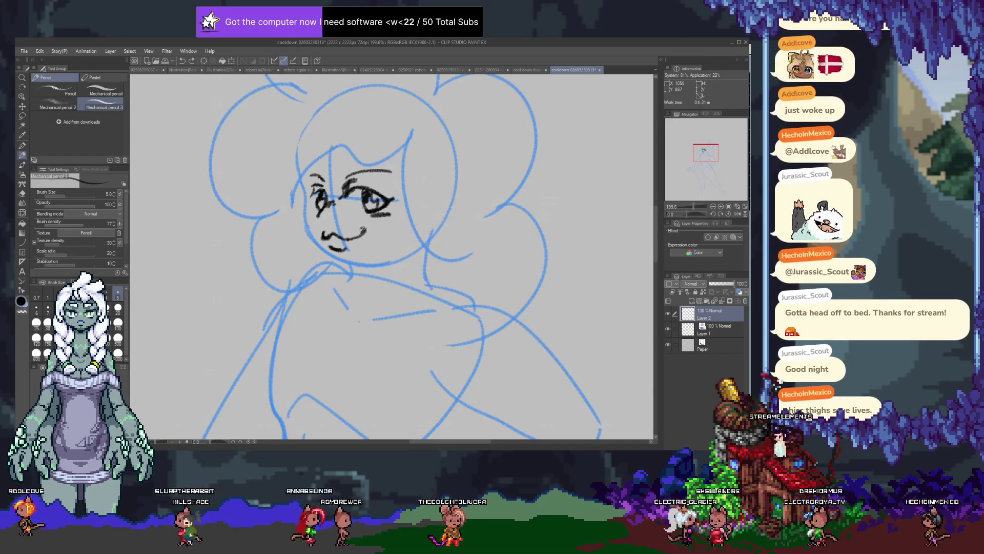
pyautogui.press('e')
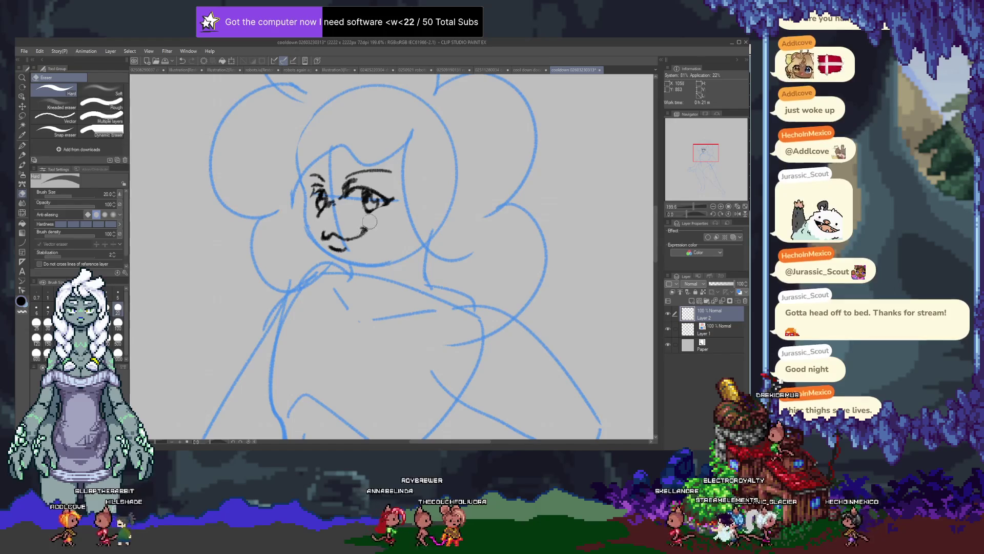
pyautogui.press('p')
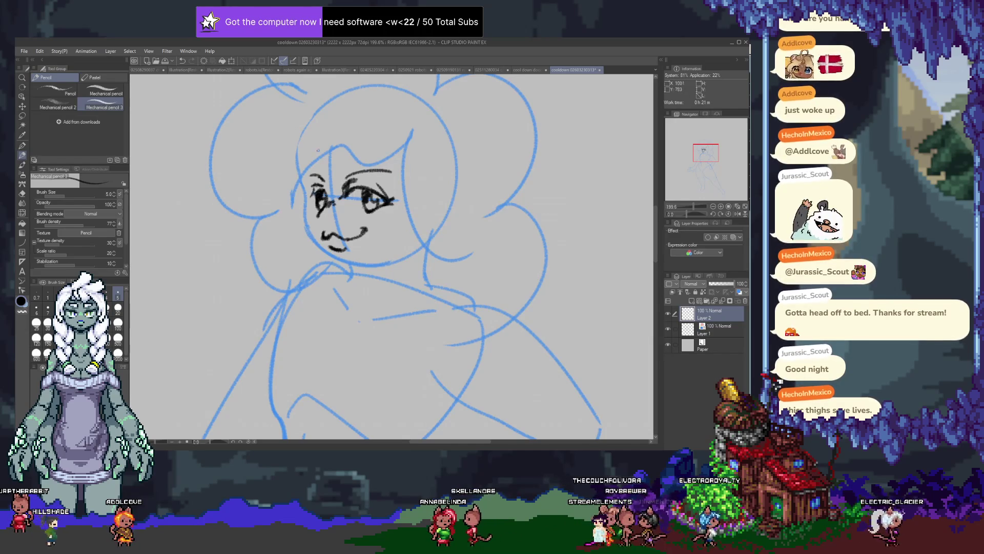
# Step: Redraw the eyebrows above both eyes, then add new Layer 3 for body line art
pyautogui.moveTo(327, 169); pyautogui.dragTo(342, 181)
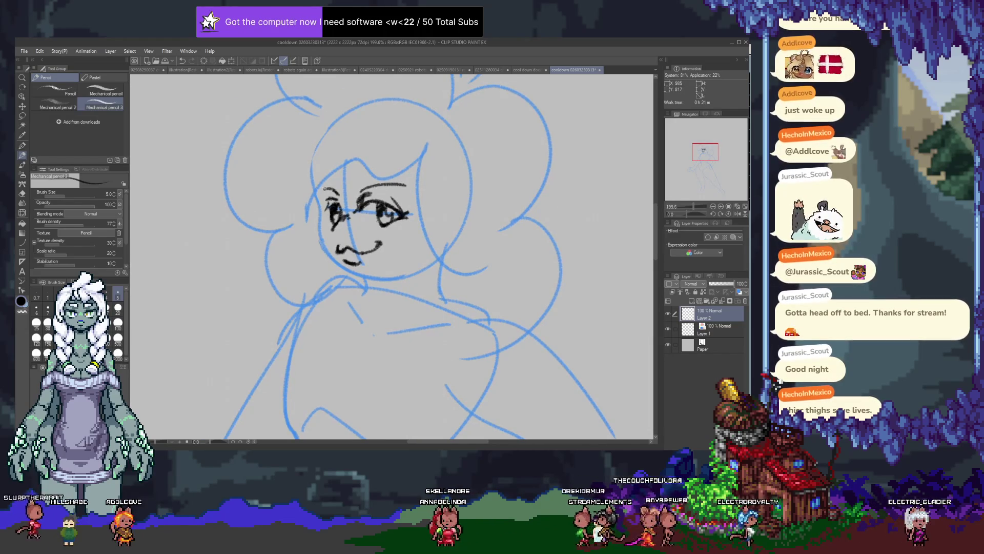
pyautogui.press('e')
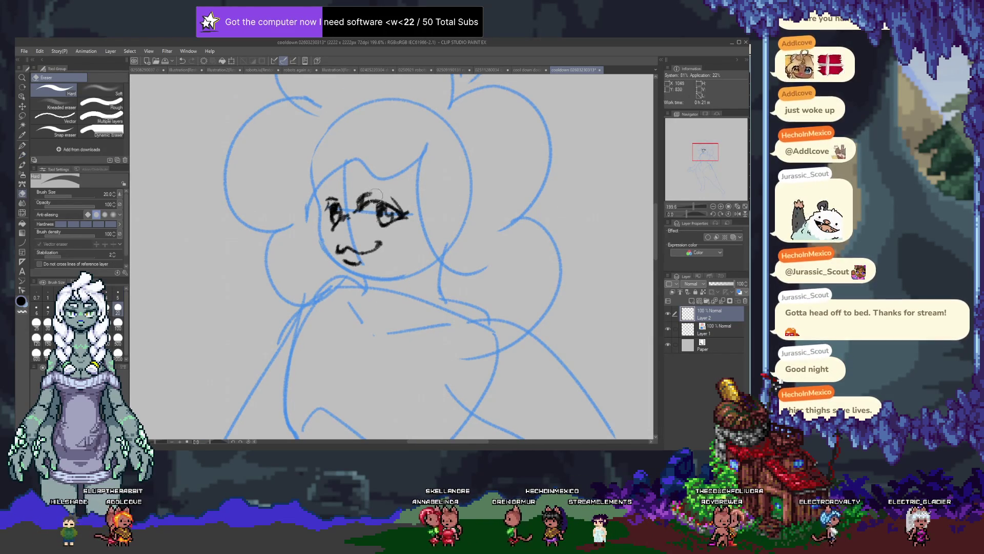
pyautogui.press('p')
pyautogui.moveTo(362, 186); pyautogui.dragTo(397, 180)
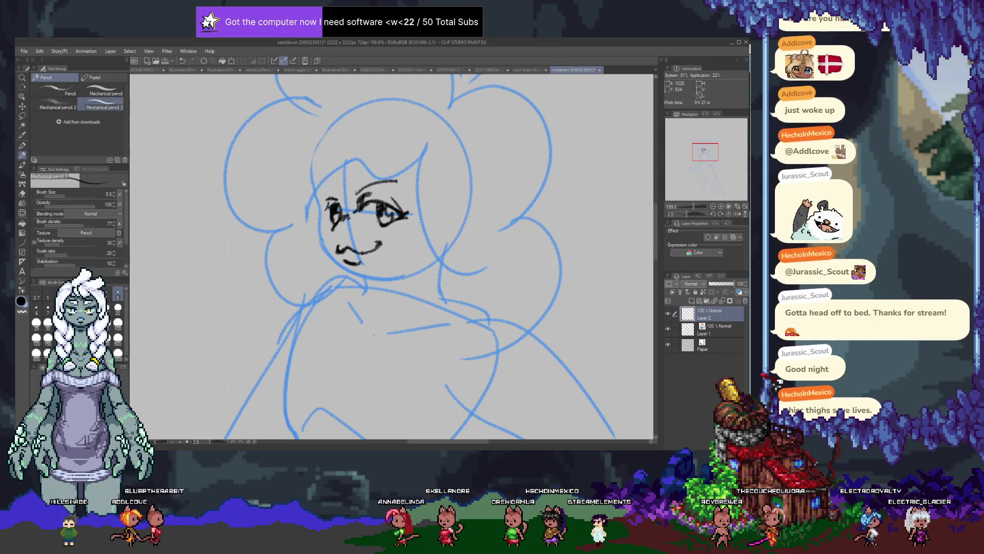
pyautogui.moveTo(324, 188); pyautogui.dragTo(337, 191)
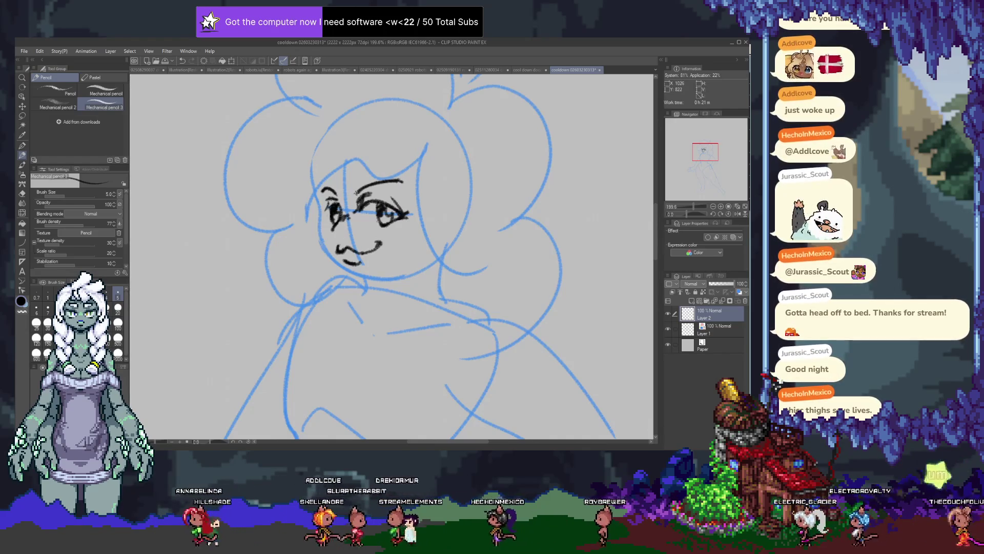
pyautogui.moveTo(320, 191); pyautogui.dragTo(325, 185)
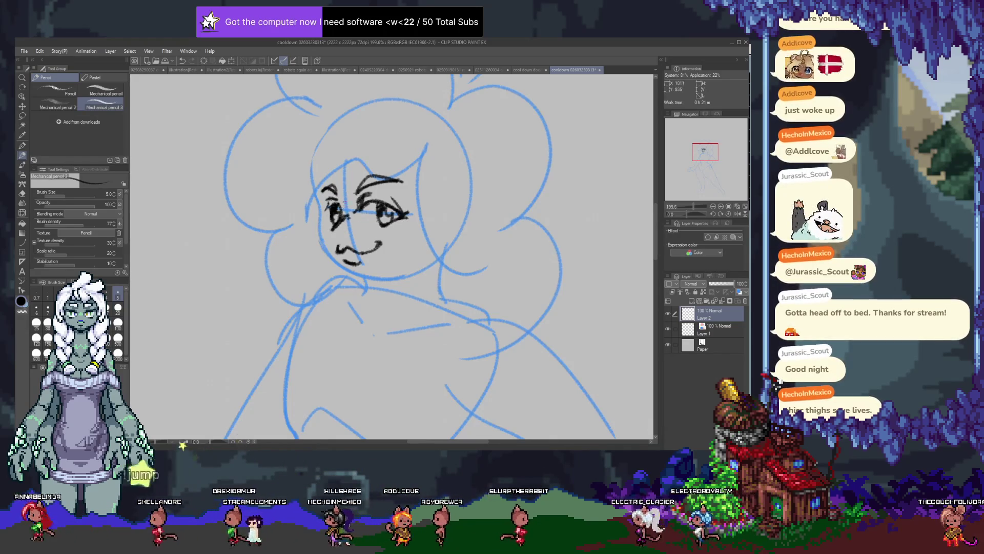
pyautogui.scroll(-2, 408, 226)
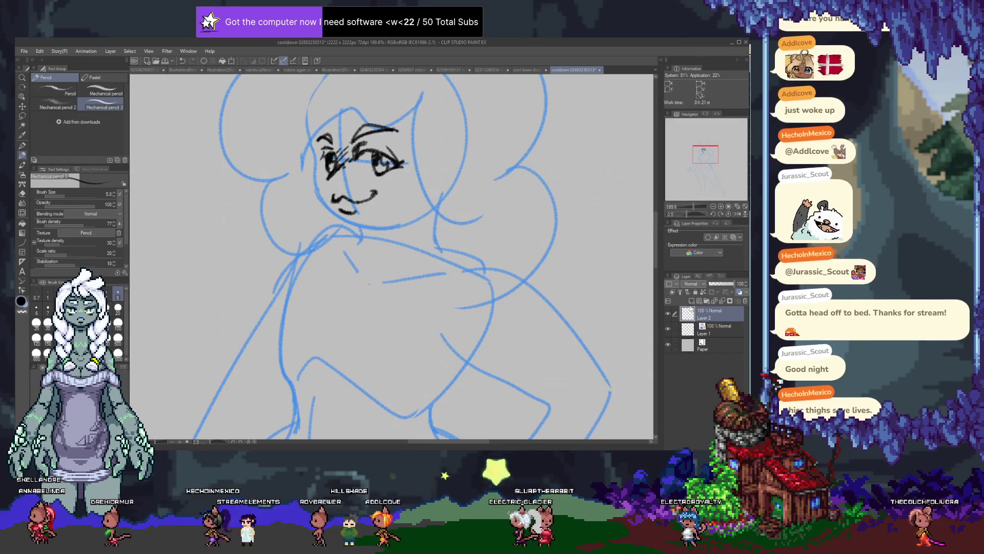
pyautogui.click(691, 301)
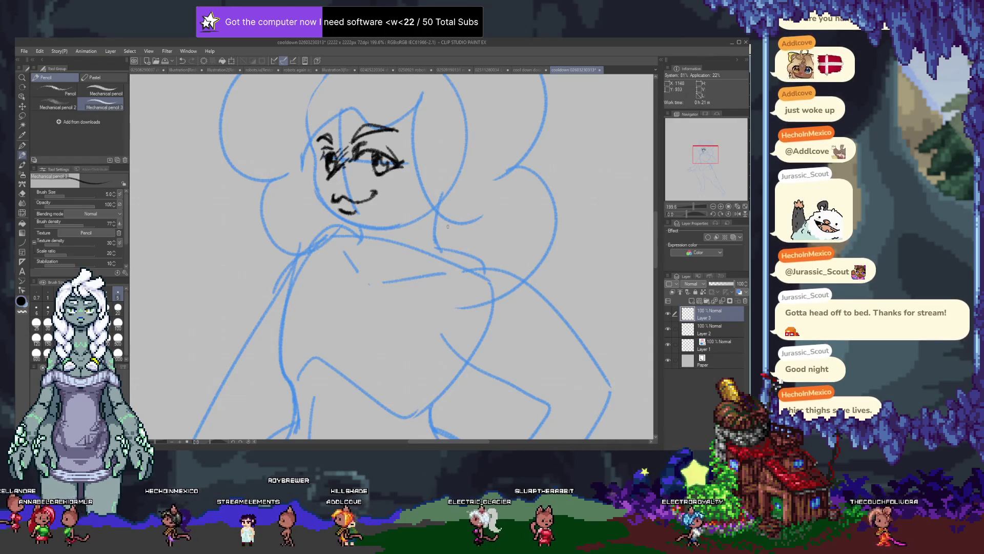
# Step: Ink the right side of the neck, a line below the chin and the right shoulder curve
pyautogui.moveTo(446, 199); pyautogui.dragTo(429, 253)
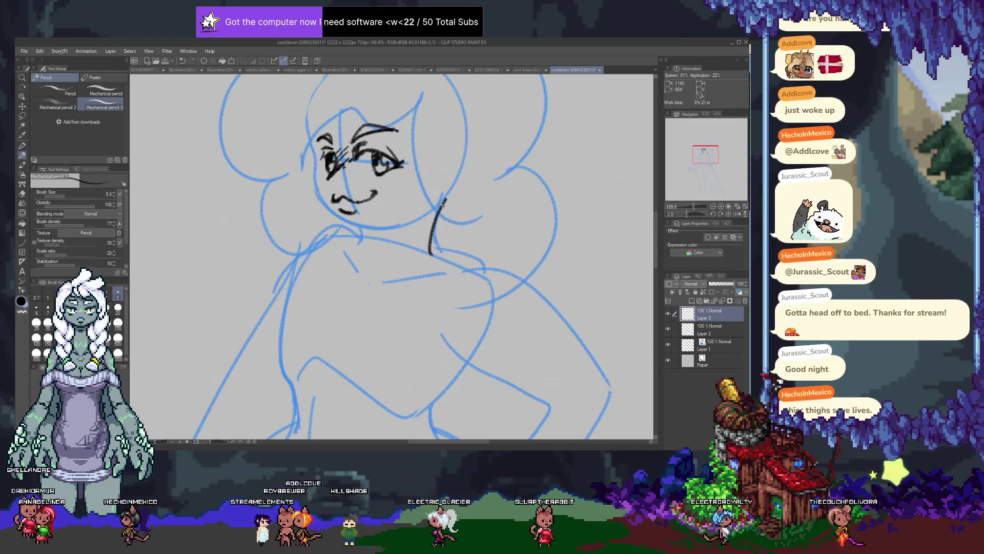
pyautogui.moveTo(363, 230); pyautogui.dragTo(351, 242)
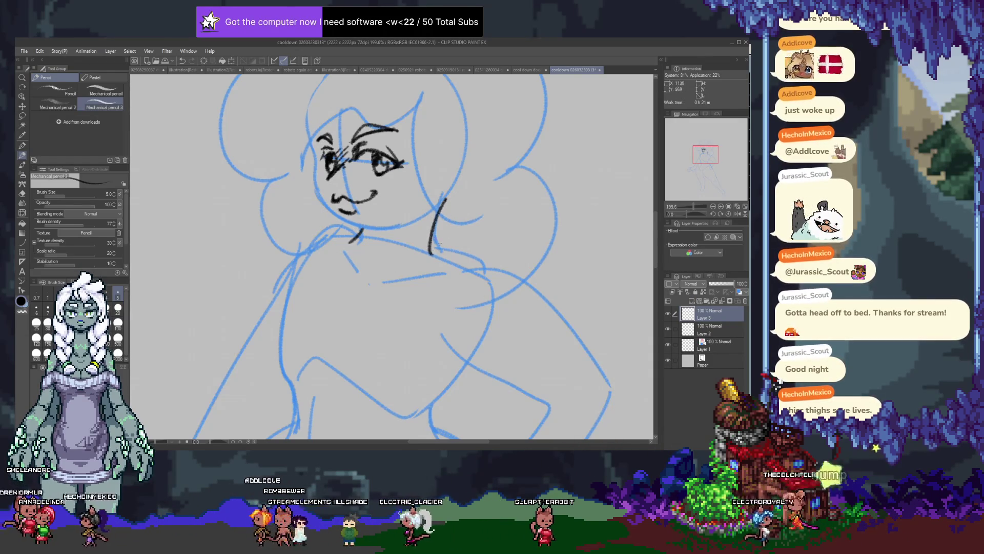
pyautogui.moveTo(430, 251); pyautogui.dragTo(489, 262)
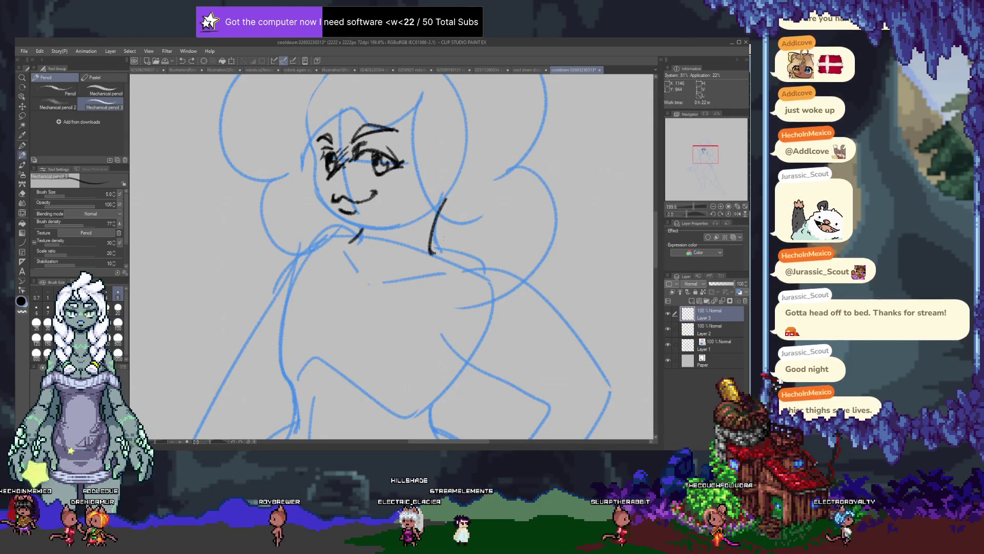
pyautogui.press('e')
pyautogui.press('p')
pyautogui.moveTo(435, 229); pyautogui.dragTo(444, 255)
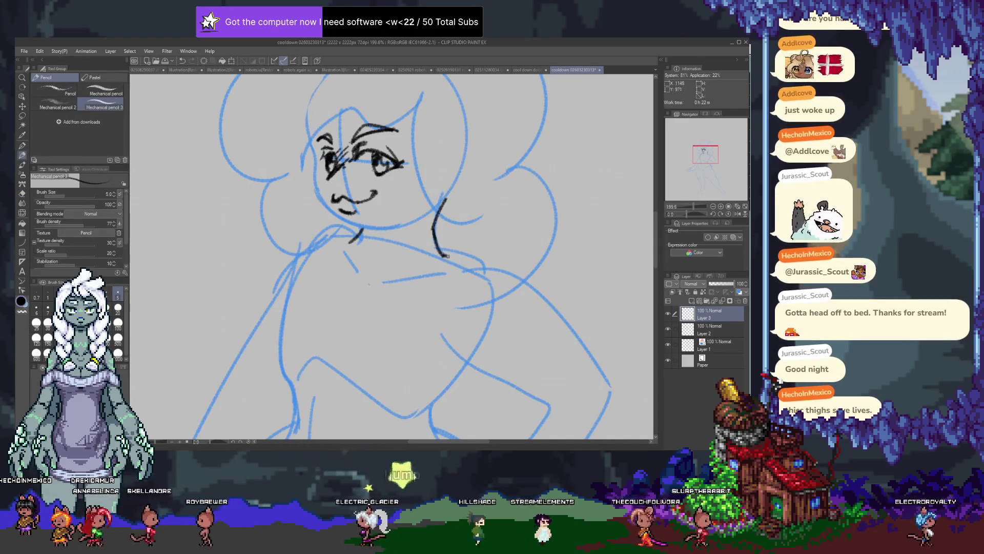
pyautogui.moveTo(435, 239); pyautogui.dragTo(485, 260)
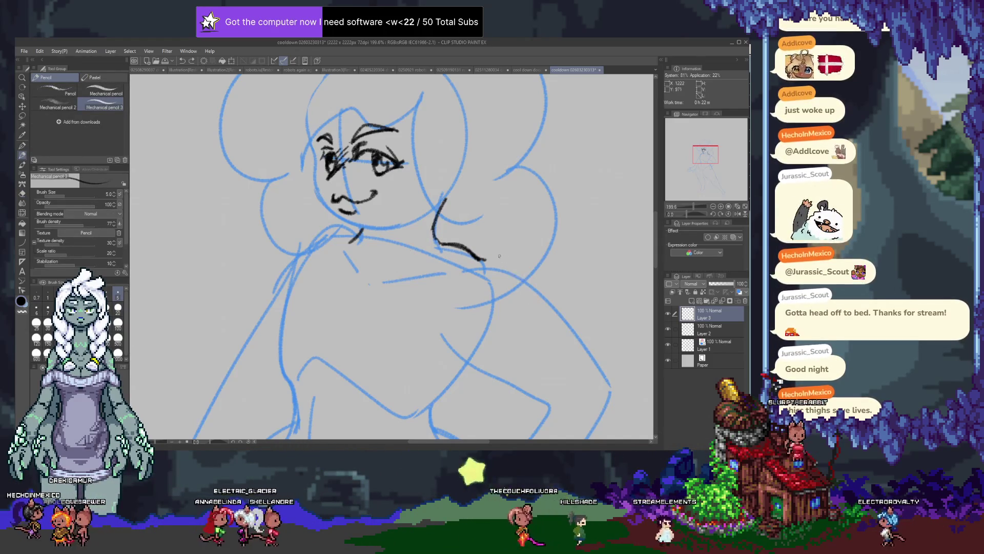
# Step: Ink the left shoulder, the neckline and a chest line, then add another new layer
pyautogui.moveTo(292, 264)
pyautogui.mouseDown()
pyautogui.moveTo(358, 240)
pyautogui.moveTo(269, 282)
pyautogui.mouseUp()
pyautogui.moveTo(341, 231)
pyautogui.mouseDown()
pyautogui.moveTo(382, 98)
pyautogui.moveTo(364, 149)
pyautogui.mouseUp()
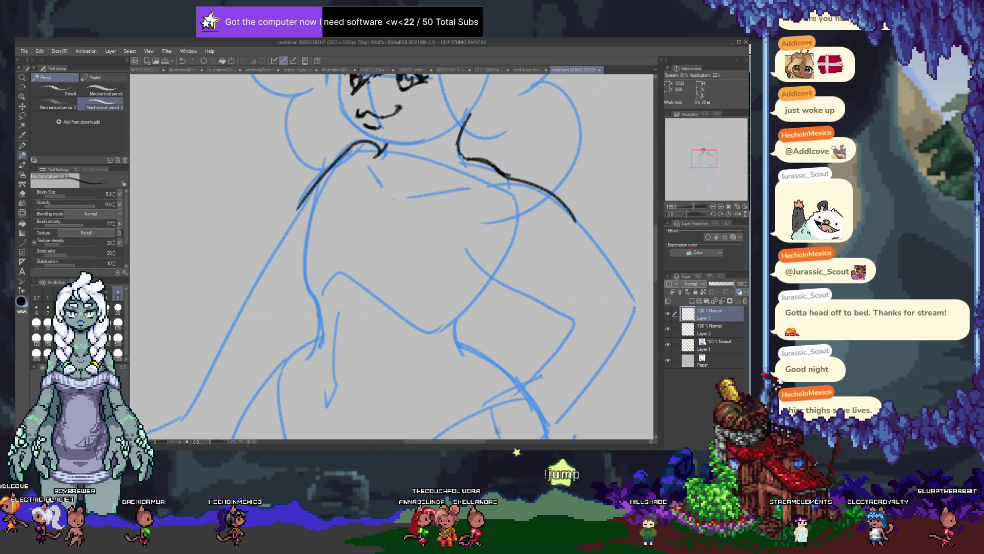
pyautogui.moveTo(368, 164)
pyautogui.mouseDown()
pyautogui.moveTo(376, 183)
pyautogui.moveTo(480, 191)
pyautogui.mouseUp()
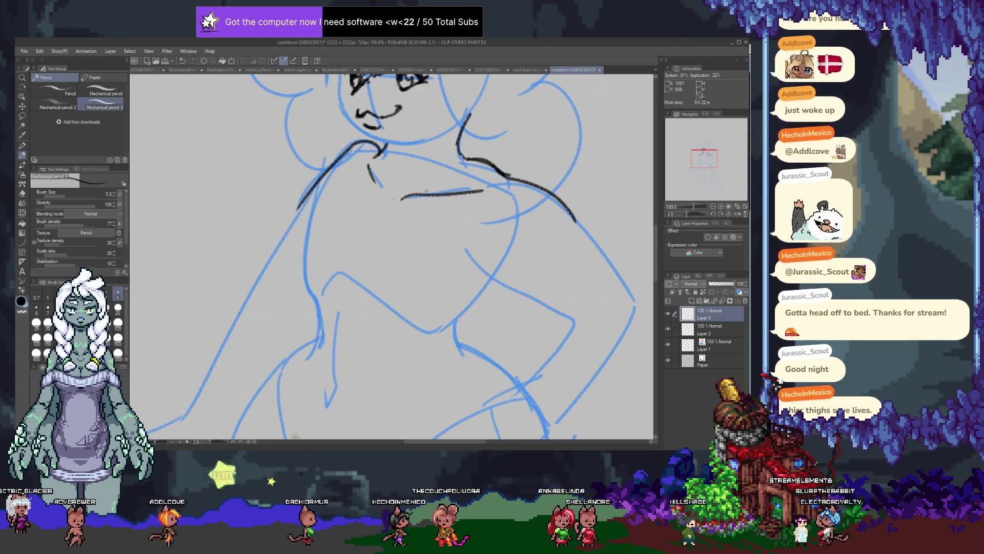
pyautogui.scroll(3, 517, 231)
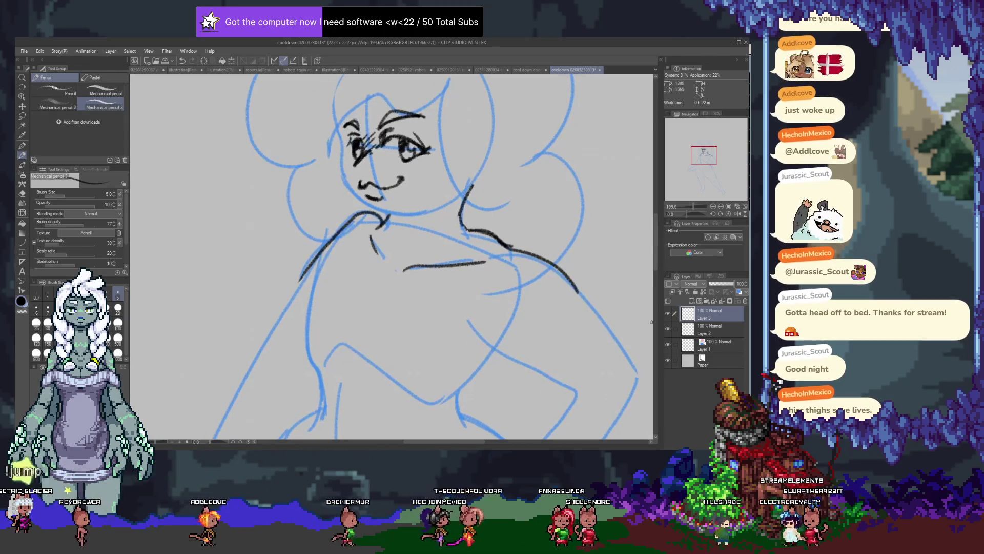
pyautogui.click(691, 301)
pyautogui.scroll(-2, 451, 264)
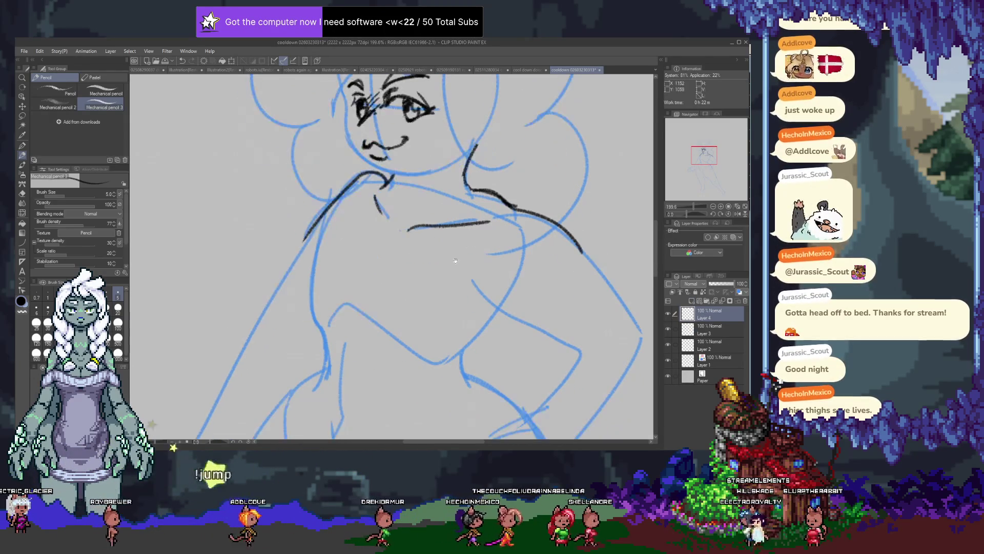
# Step: Extend the right shoulder line upward on the newest layer
pyautogui.moveTo(330, 218); pyautogui.dragTo(342, 204)
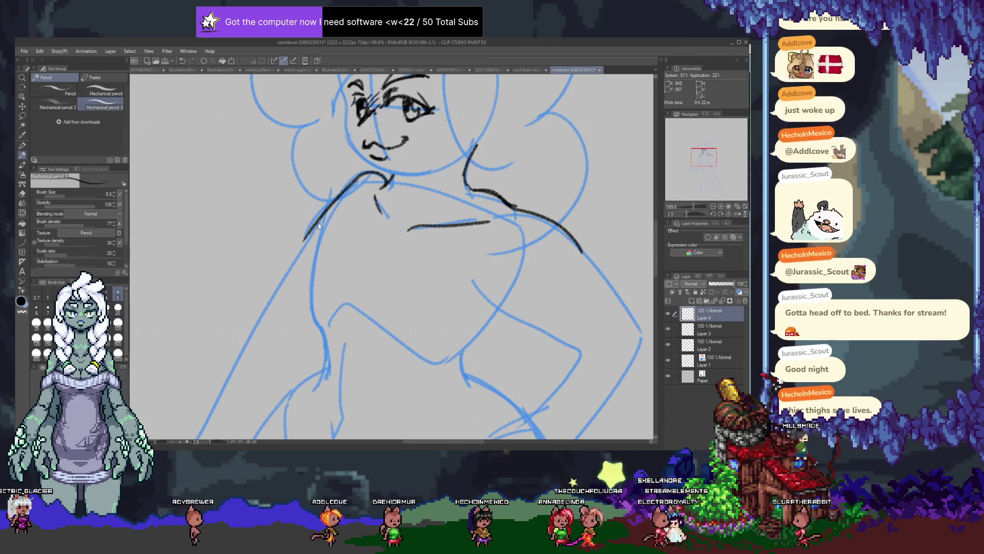
pyautogui.hotkey('alt', '[')
pyautogui.press('e')
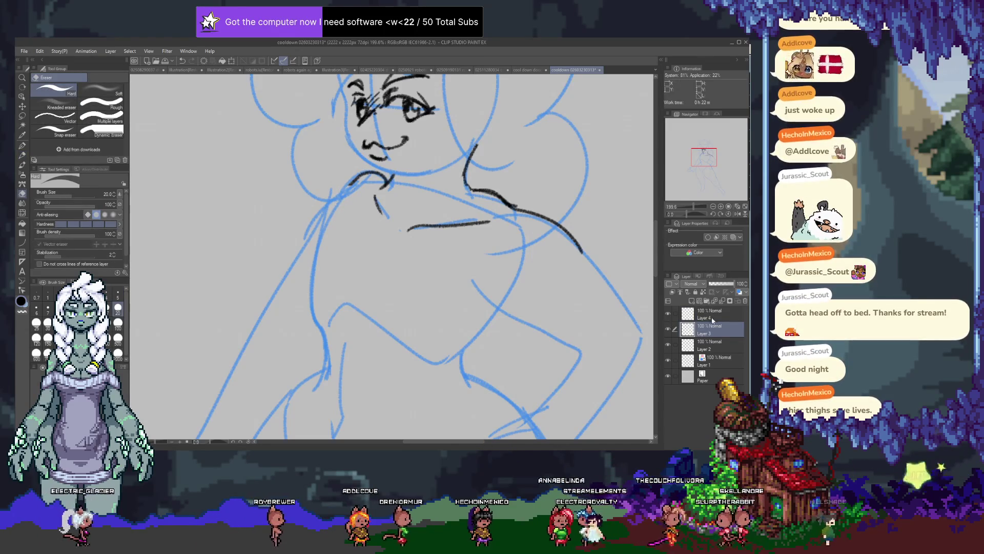
pyautogui.hotkey('alt', ']')
pyautogui.press('p')
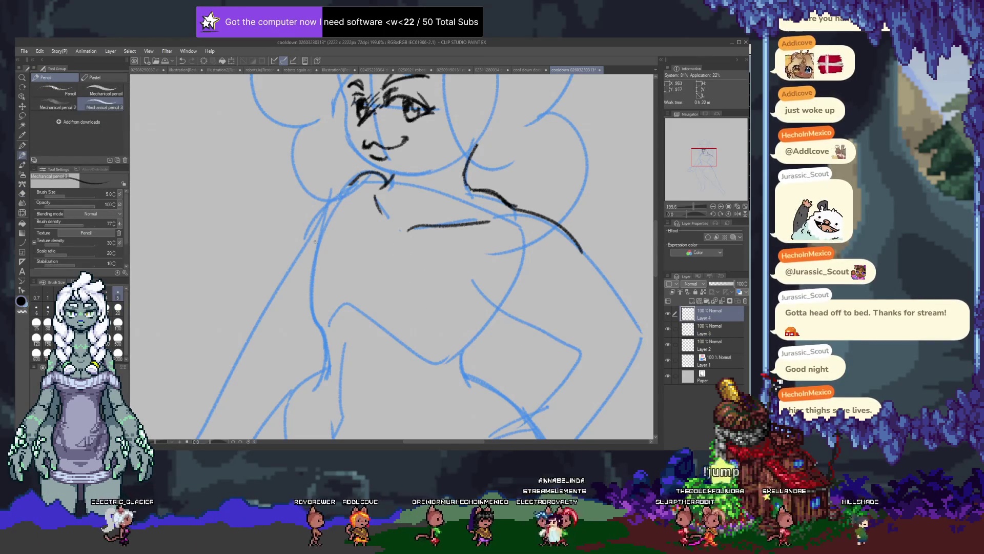
# Step: Zoom out to 121.5% and select the blue rough Layer 1
pyautogui.scroll(-3, 307, 242)
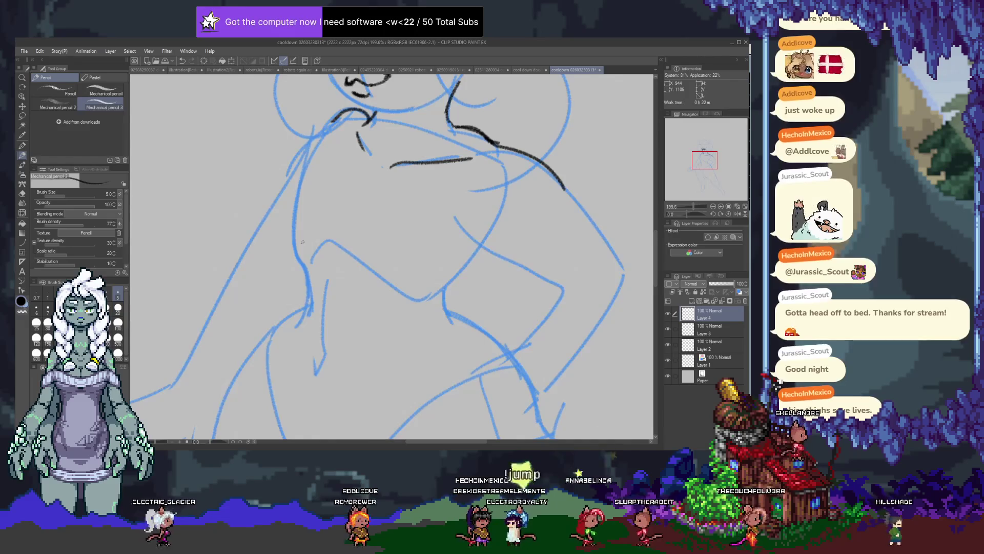
pyautogui.scroll(-4, 303, 241)
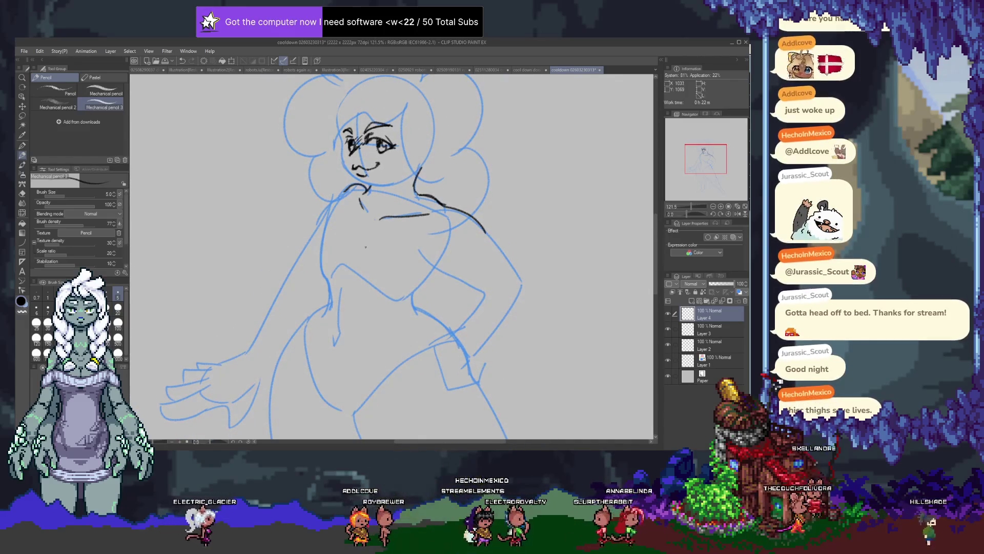
pyautogui.scroll(-2, 366, 247)
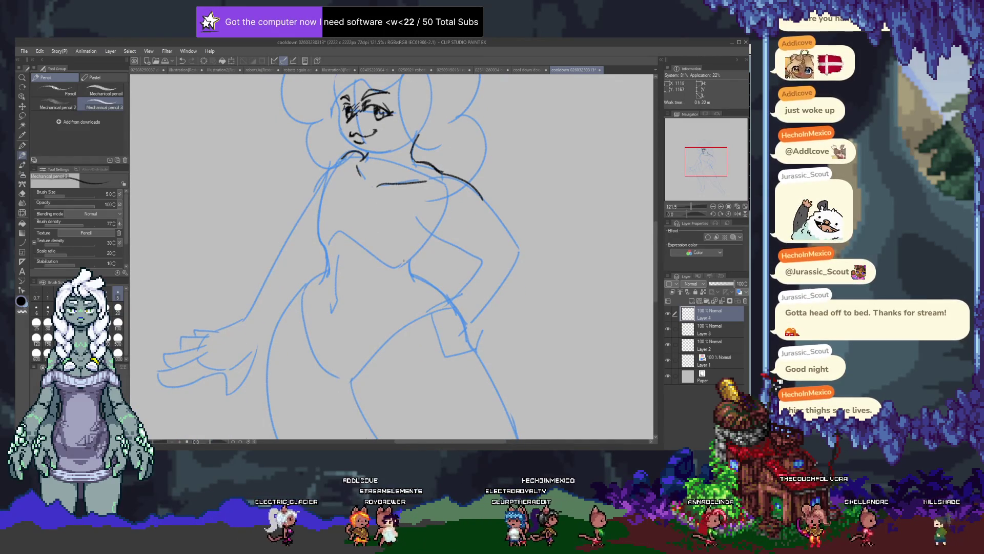
pyautogui.click(713, 360)
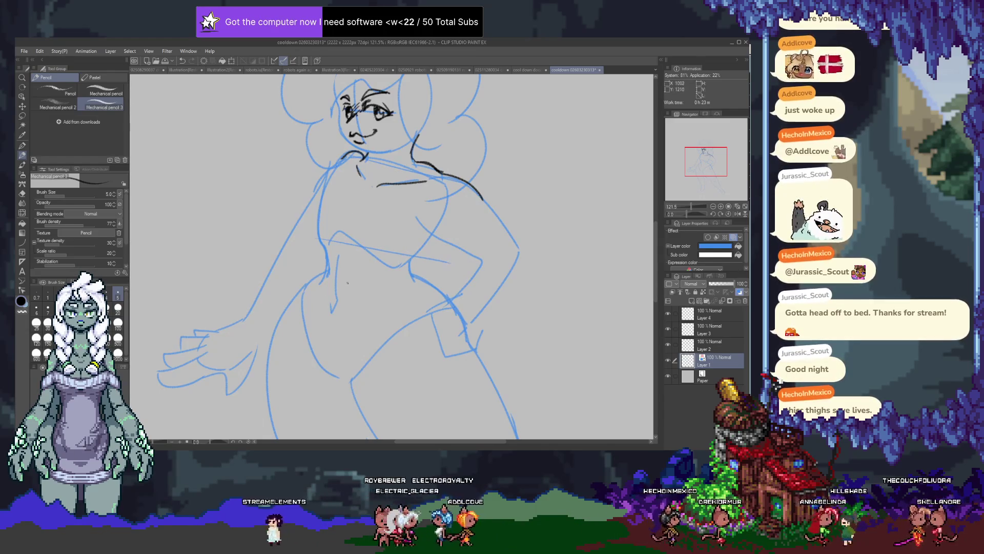
pyautogui.moveTo(312, 275); pyautogui.dragTo(332, 212)
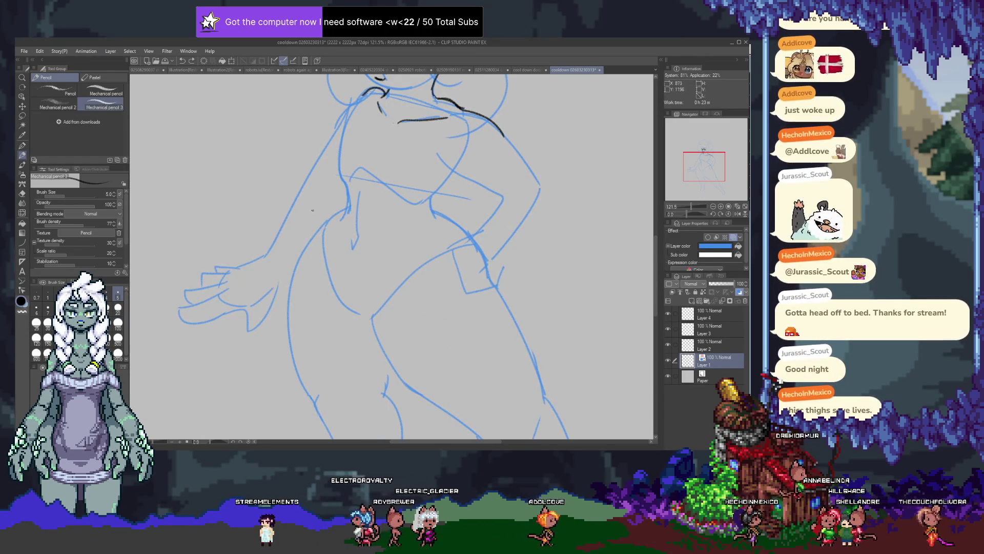
pyautogui.scroll(3, 374, 234)
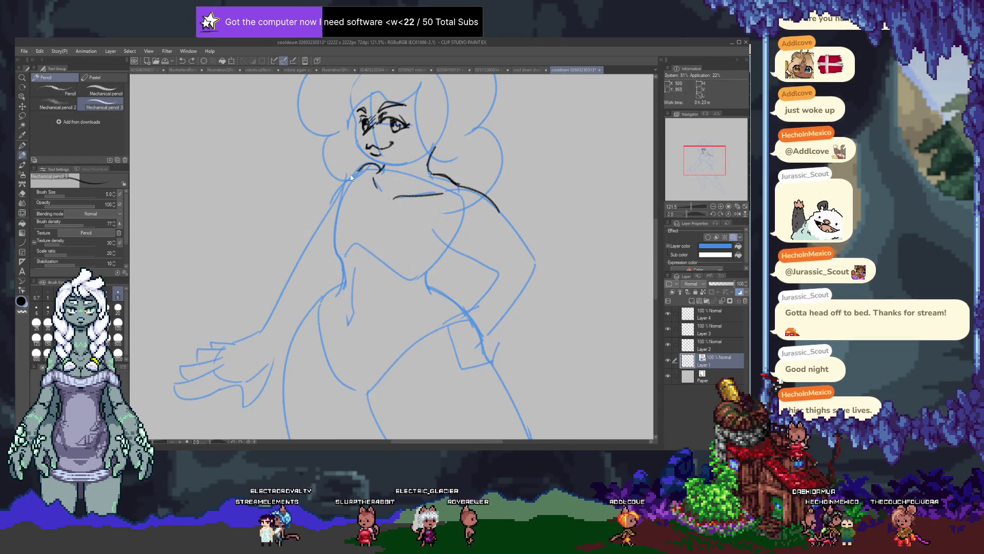
pyautogui.moveTo(334, 152); pyautogui.dragTo(562, 249)
pyautogui.moveTo(308, 247); pyautogui.dragTo(536, 326)
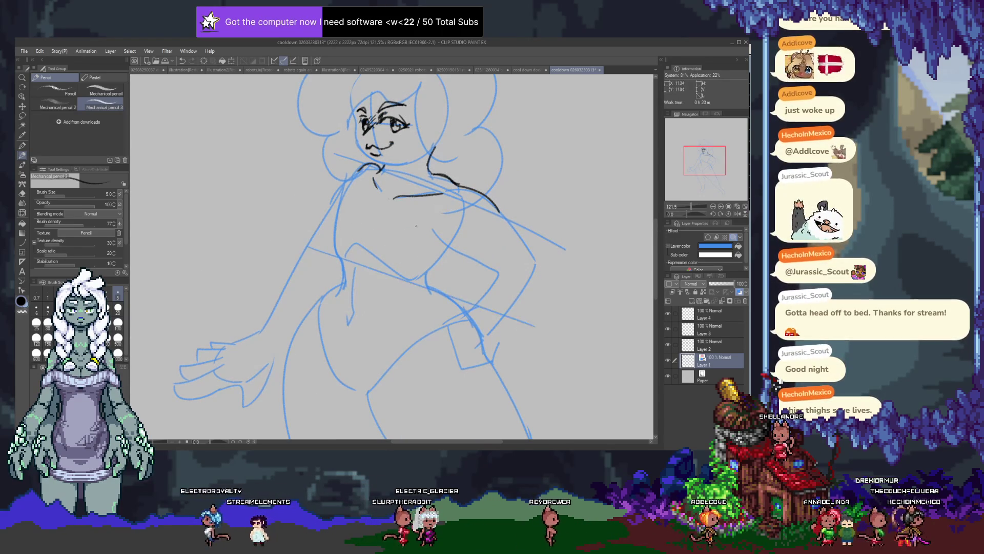
pyautogui.hotkey('ctrl', 'z')
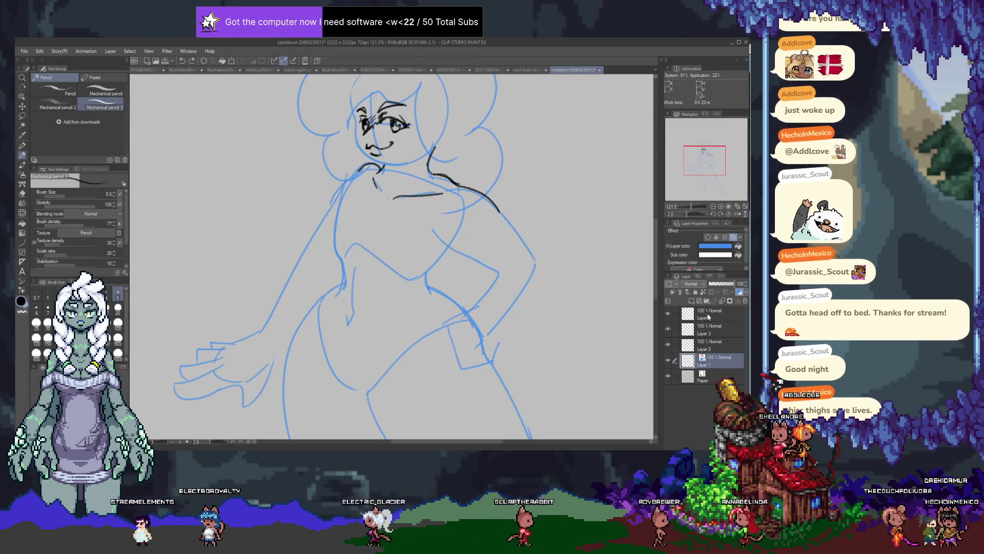
pyautogui.keyDown('ctrl'); pyautogui.click(353, 179); pyautogui.keyUp('ctrl')
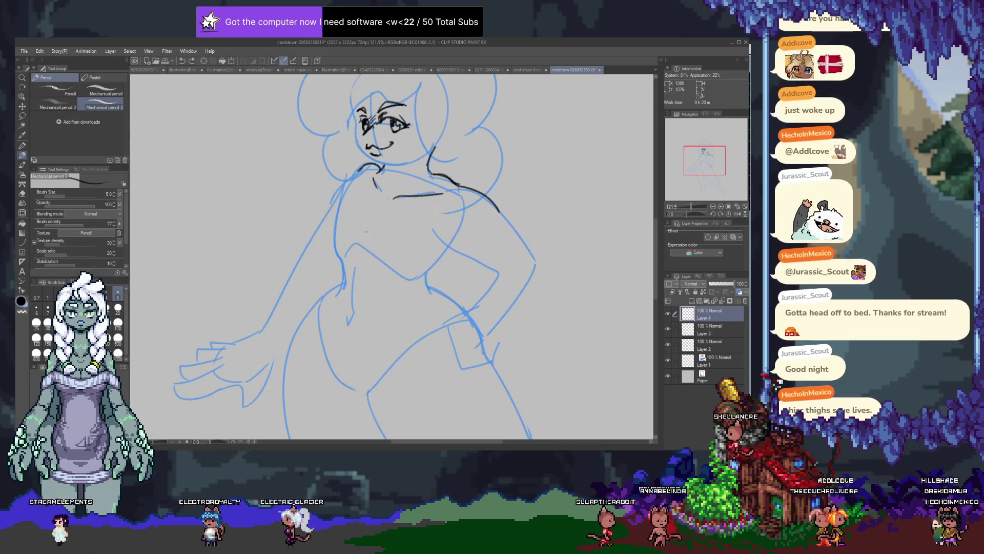
pyautogui.press('e')
# Step: Add a short blue curve on the chest in rough Layer 1, then return to Layer 4
pyautogui.click(710, 361)
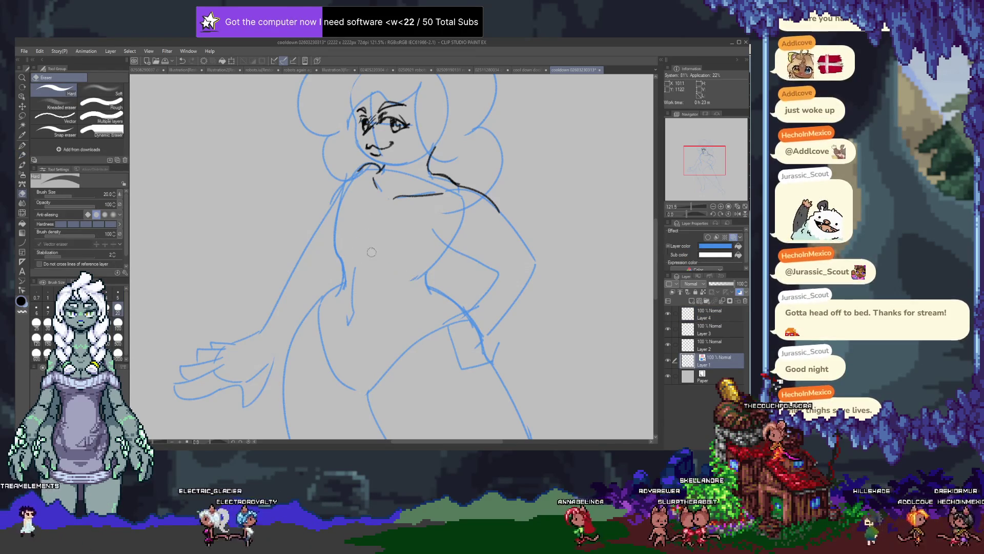
pyautogui.press('p')
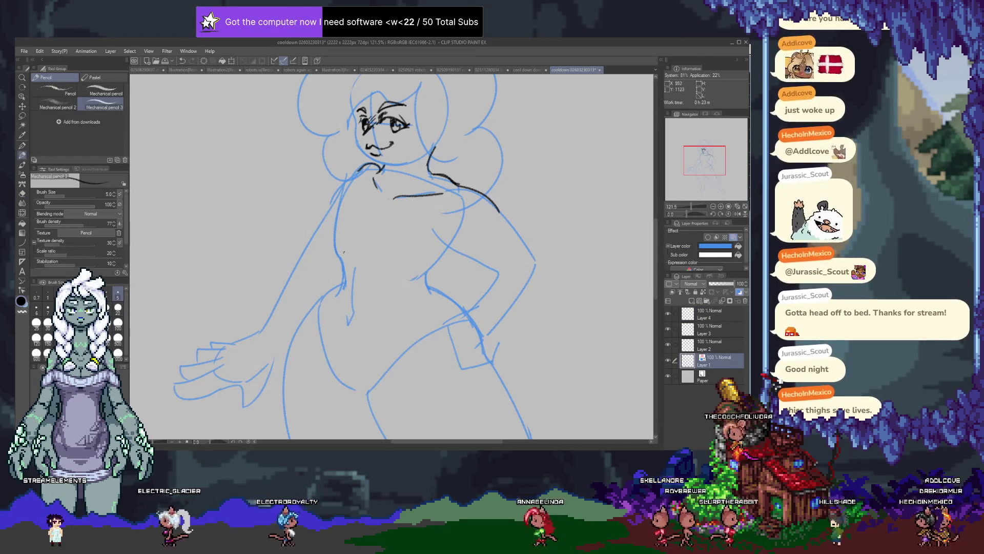
pyautogui.moveTo(347, 251); pyautogui.dragTo(365, 232)
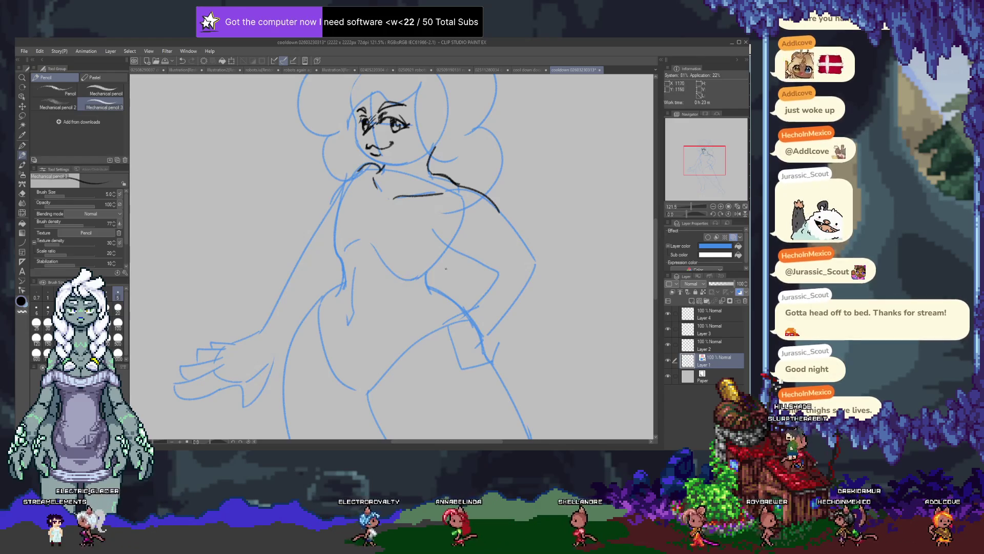
pyautogui.click(716, 314)
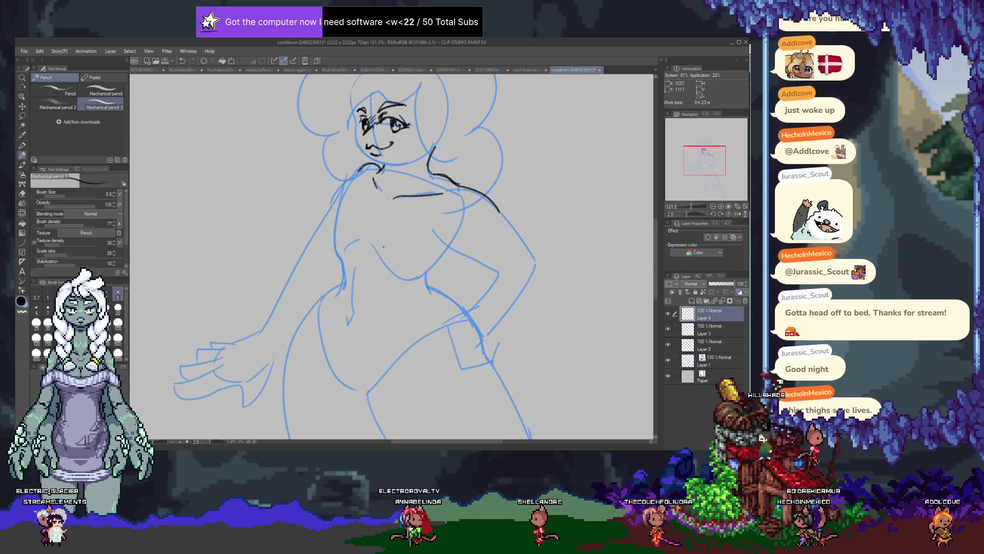
# Step: Ink the left shoulder and the left side of the torso in black
pyautogui.moveTo(353, 180); pyautogui.dragTo(323, 199)
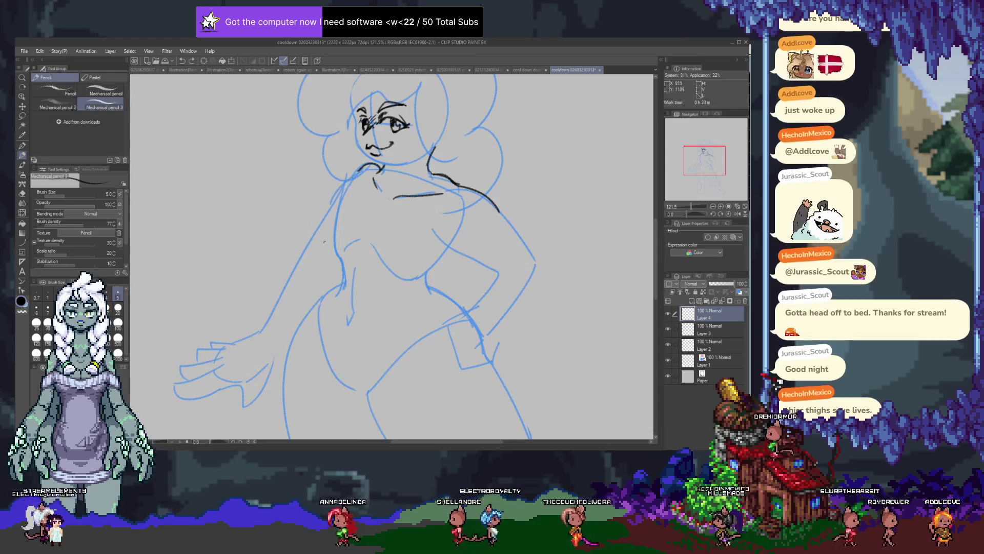
pyautogui.moveTo(324, 242); pyautogui.dragTo(312, 250)
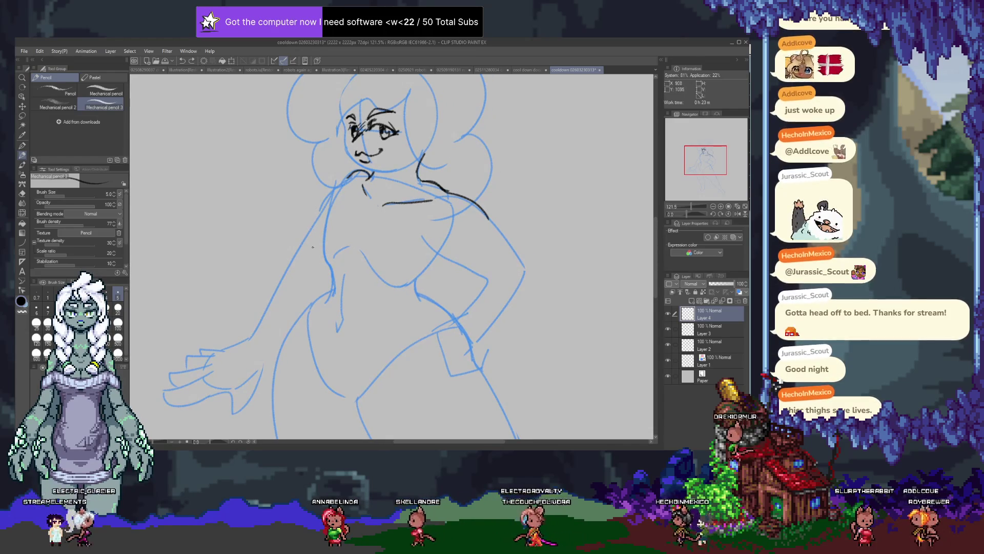
pyautogui.moveTo(296, 204); pyautogui.dragTo(333, 258)
pyautogui.moveTo(433, 270); pyautogui.dragTo(355, 264)
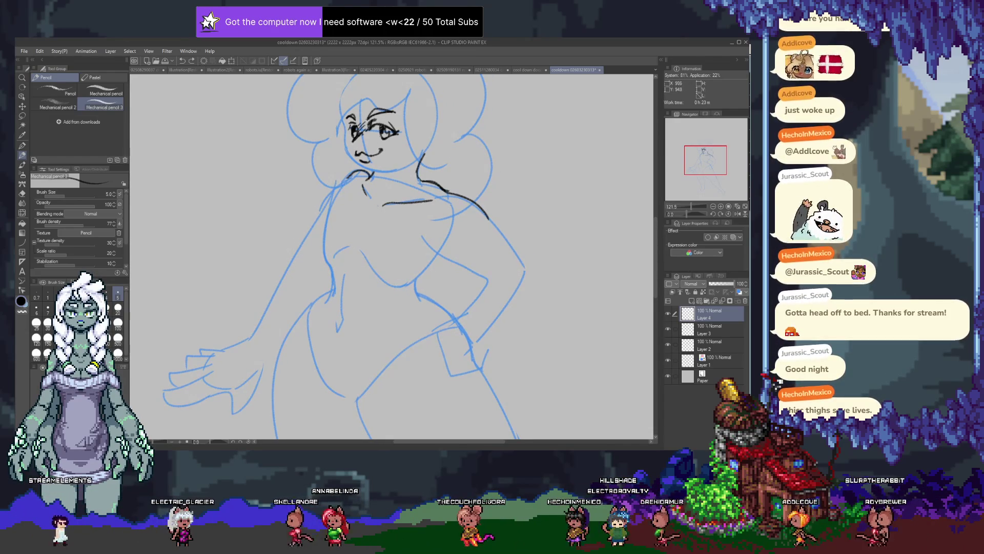
pyautogui.moveTo(350, 175)
pyautogui.mouseDown()
pyautogui.moveTo(286, 207)
pyautogui.moveTo(351, 273)
pyautogui.mouseUp()
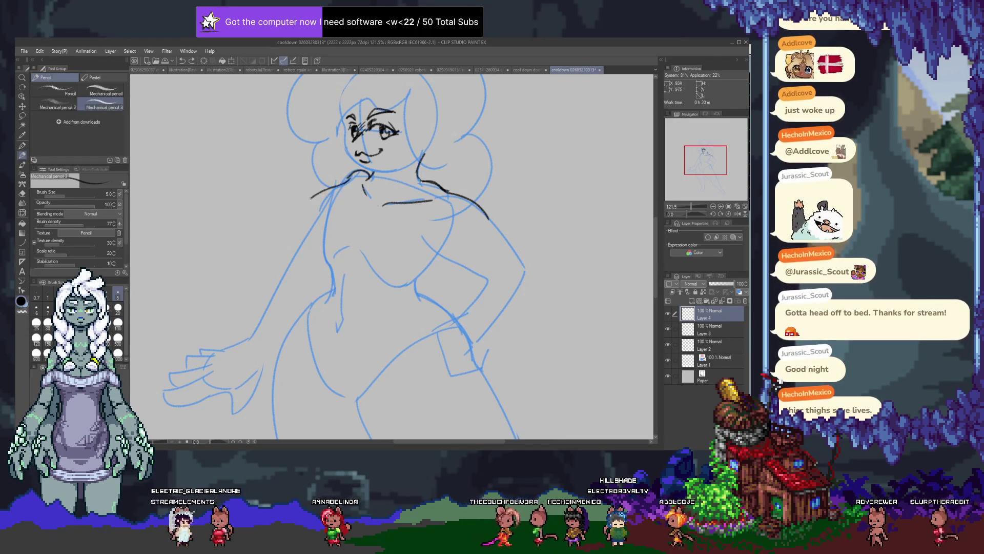
# Step: Try several under-bust curves, undoing each attempt that doesn't fit
pyautogui.moveTo(362, 269); pyautogui.dragTo(422, 269)
pyautogui.moveTo(434, 222); pyautogui.dragTo(432, 234)
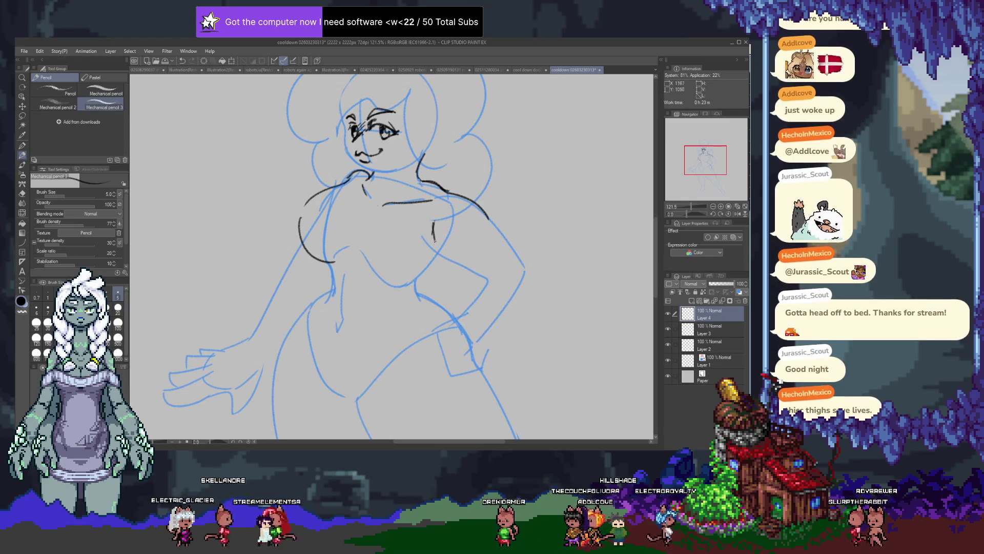
pyautogui.moveTo(361, 256); pyautogui.dragTo(447, 245)
pyautogui.hotkey('ctrl', 'z')
pyautogui.hotkey('ctrl', 'z')
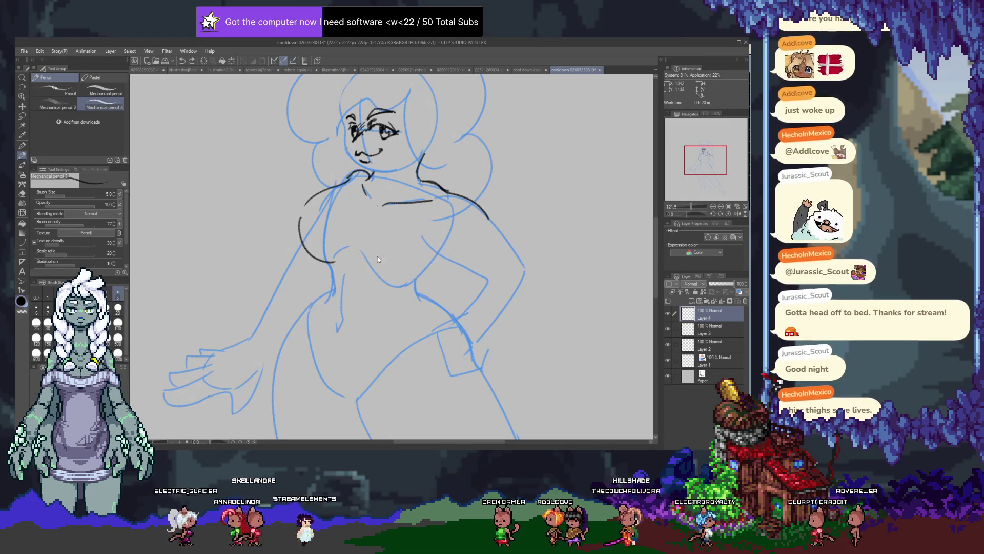
pyautogui.moveTo(352, 259); pyautogui.dragTo(439, 237)
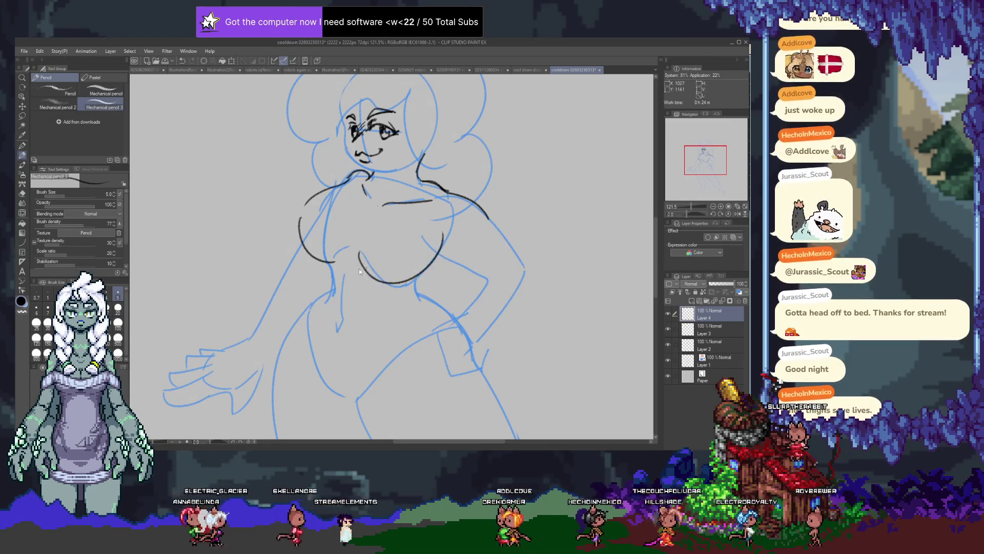
pyautogui.hotkey('ctrl', 'z')
pyautogui.moveTo(351, 252); pyautogui.dragTo(442, 265)
pyautogui.hotkey('ctrl', 'z')
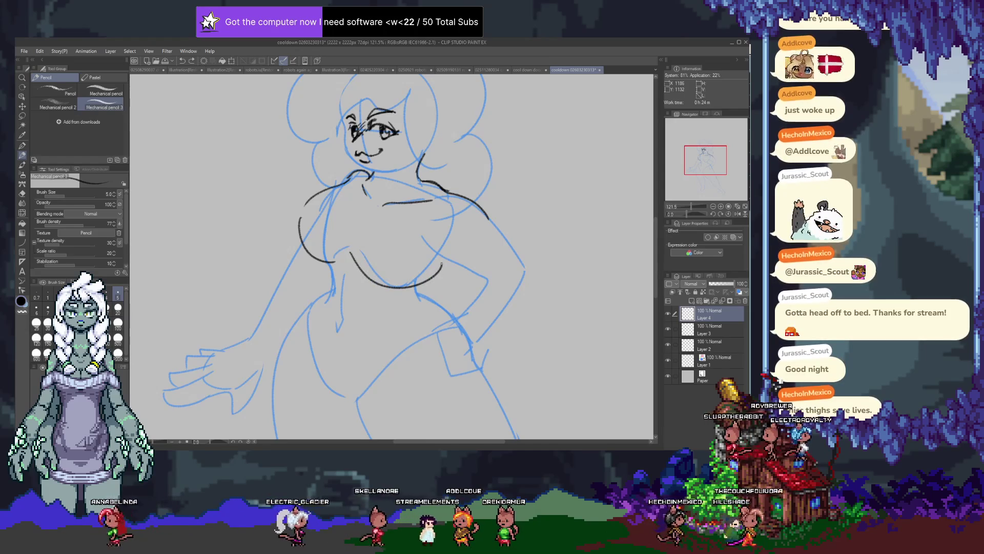
pyautogui.hotkey('ctrl', 'z')
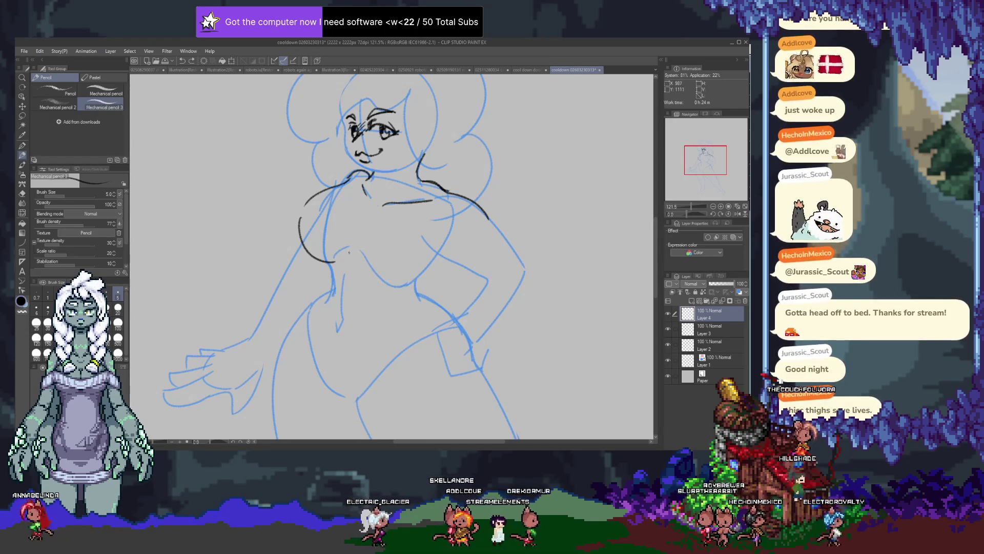
# Step: Redraw the under-bust curve, extend its right end, and start a Ctrl+T transform on it
pyautogui.moveTo(350, 252); pyautogui.dragTo(428, 255)
pyautogui.moveTo(400, 289); pyautogui.dragTo(432, 259)
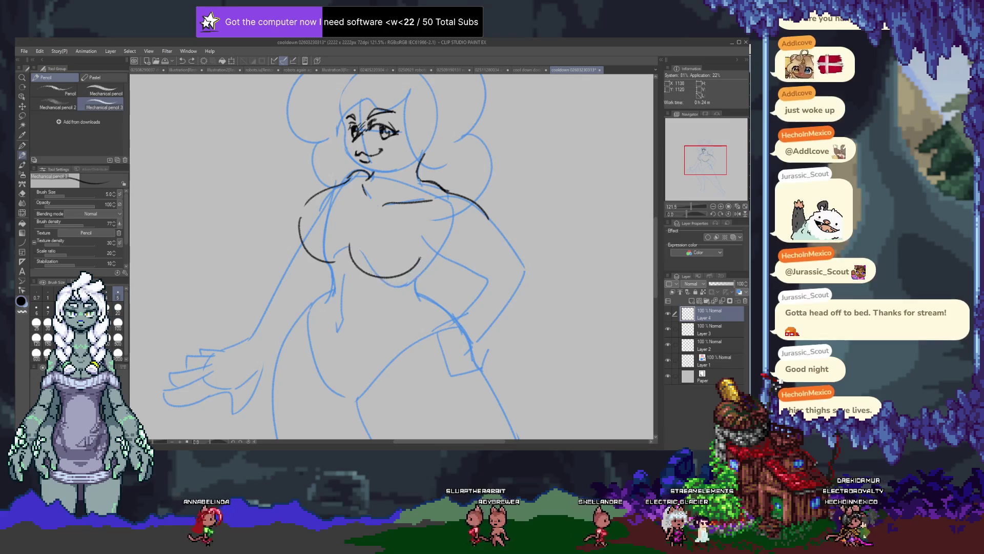
pyautogui.moveTo(420, 260); pyautogui.dragTo(421, 251)
pyautogui.hotkey('ctrl', 't')
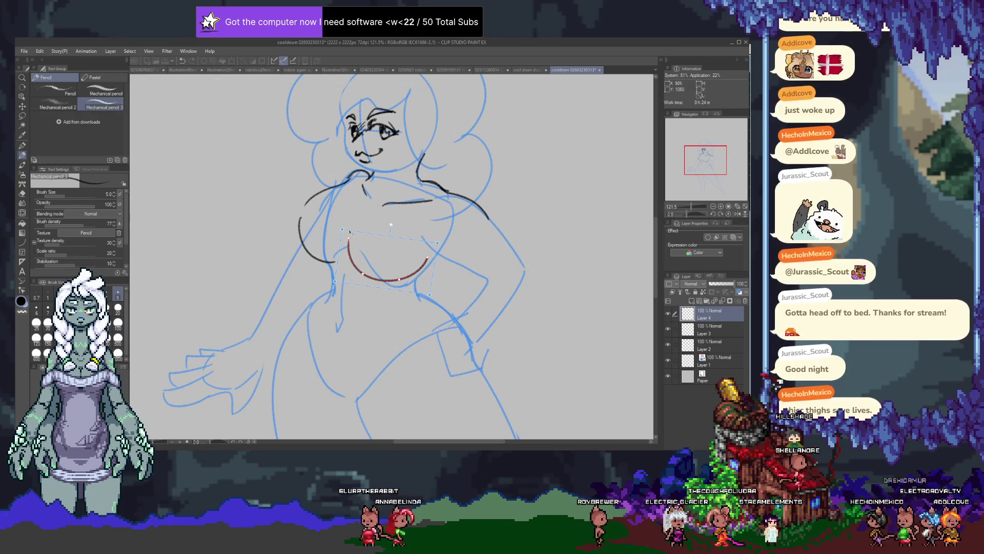
# Step: Nudge the under-bust curve's transform box and commit the adjustment
pyautogui.moveTo(391, 223)
pyautogui.mouseDown()
pyautogui.moveTo(403, 224)
pyautogui.moveTo(383, 248)
pyautogui.mouseUp()
pyautogui.moveTo(345, 222); pyautogui.dragTo(350, 220)
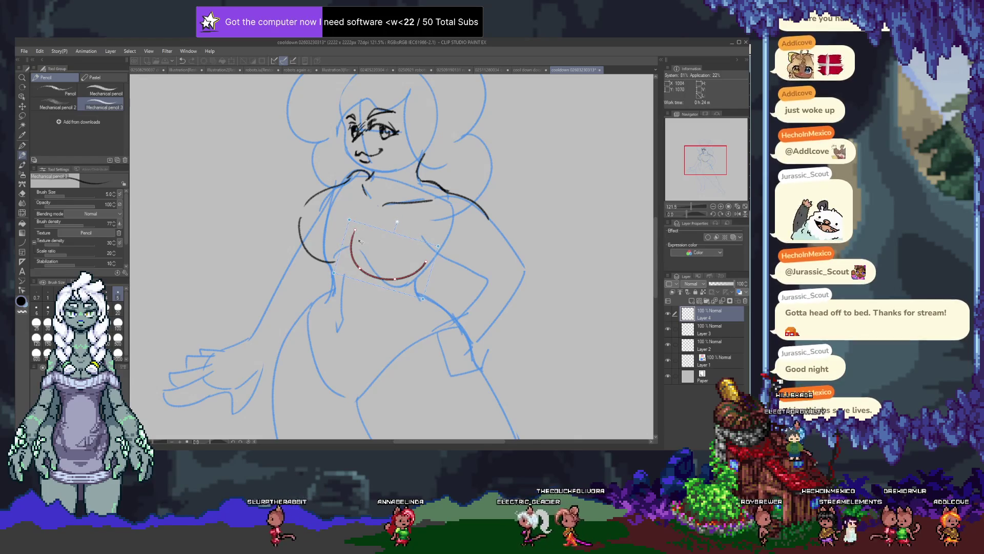
pyautogui.press('Return')
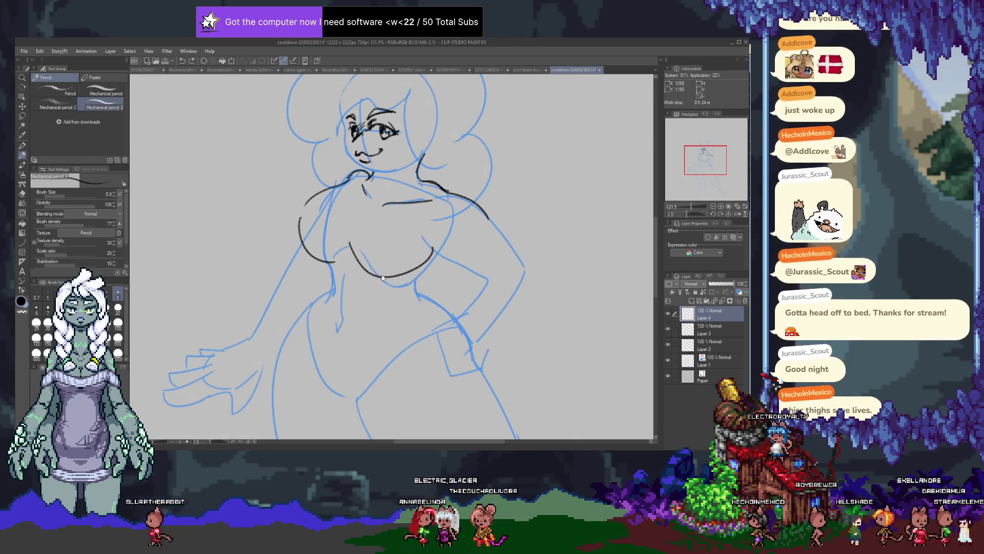
# Step: Undo the under-bust curve entirely and flip the canvas view horizontally
pyautogui.hotkey('ctrl', 'z')
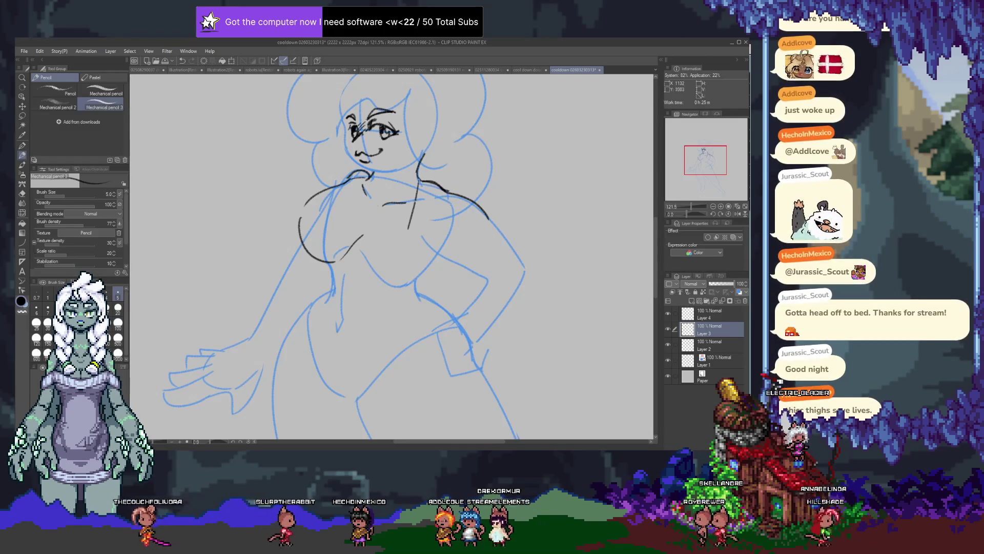
pyautogui.press('e')
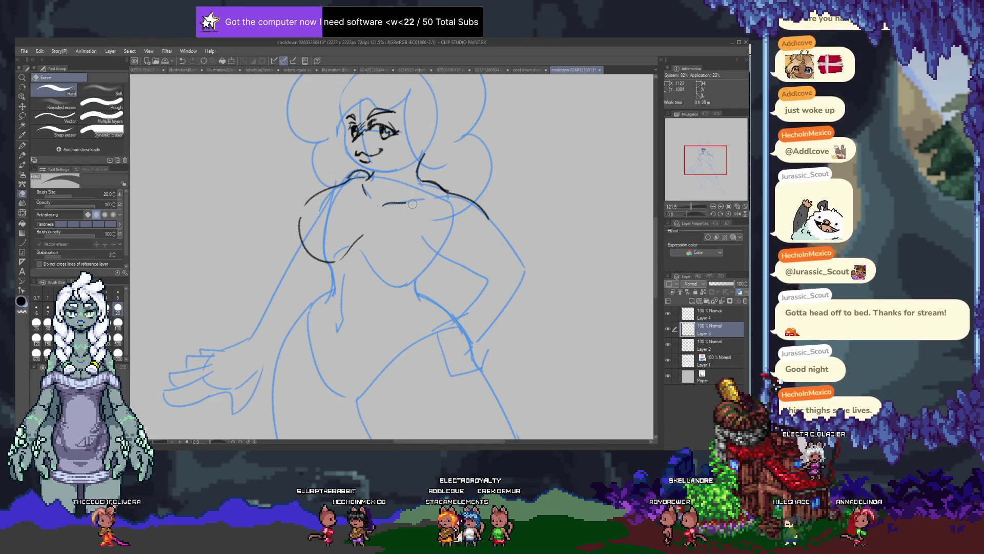
pyautogui.press('p')
pyautogui.press('p')
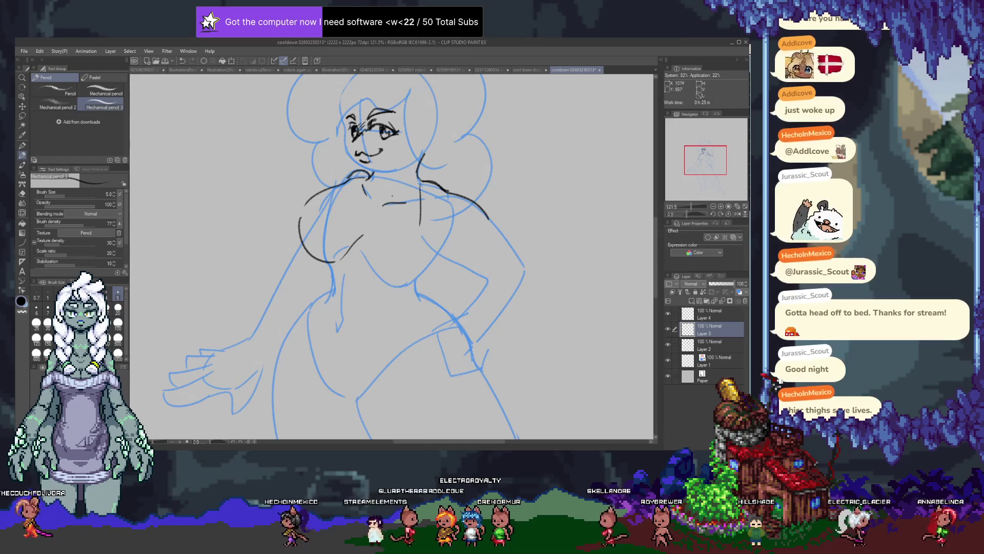
pyautogui.hotkey('ctrl', 'z')
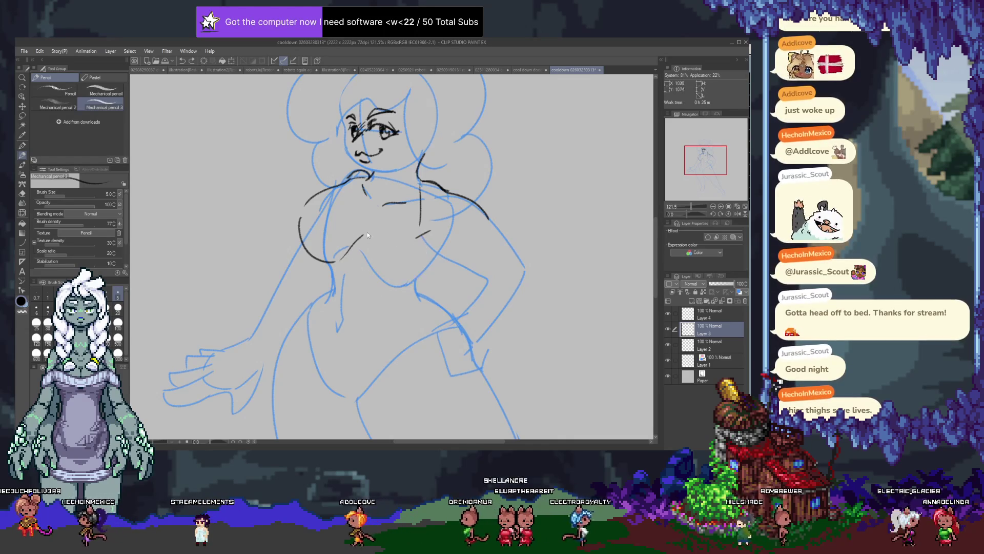
pyautogui.hotkey('ctrl', 'z')
pyautogui.press('space')
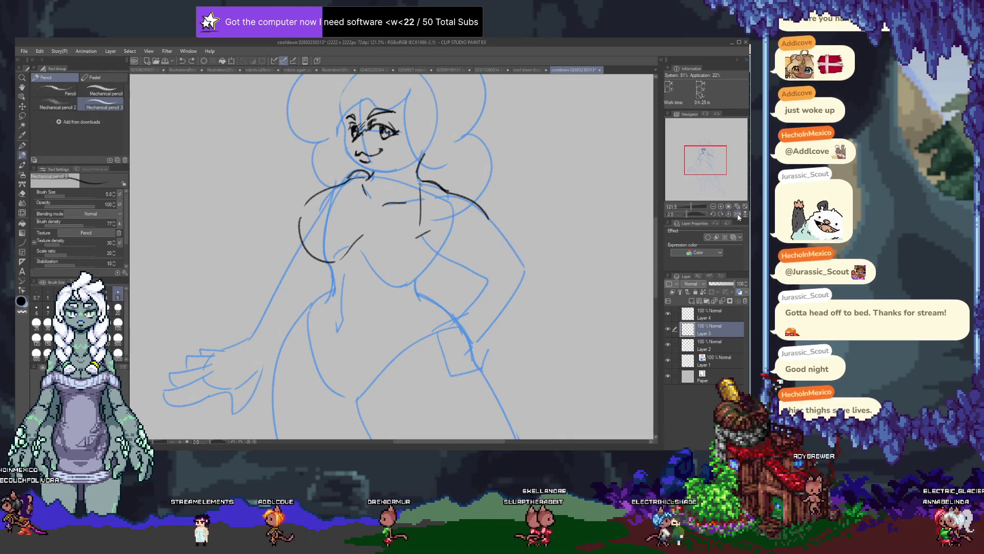
pyautogui.press('h')
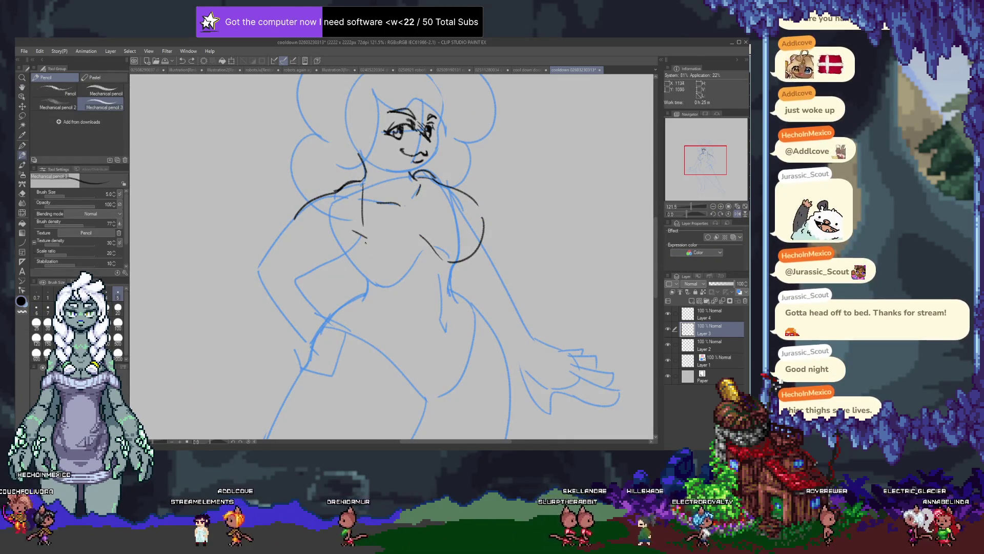
# Step: Try the lower chest curve on Layer 4 several times, then flip the canvas back to normal
pyautogui.moveTo(364, 247)
pyautogui.mouseDown()
pyautogui.moveTo(386, 280)
pyautogui.moveTo(451, 266)
pyautogui.mouseUp()
pyautogui.moveTo(446, 208); pyautogui.dragTo(454, 262)
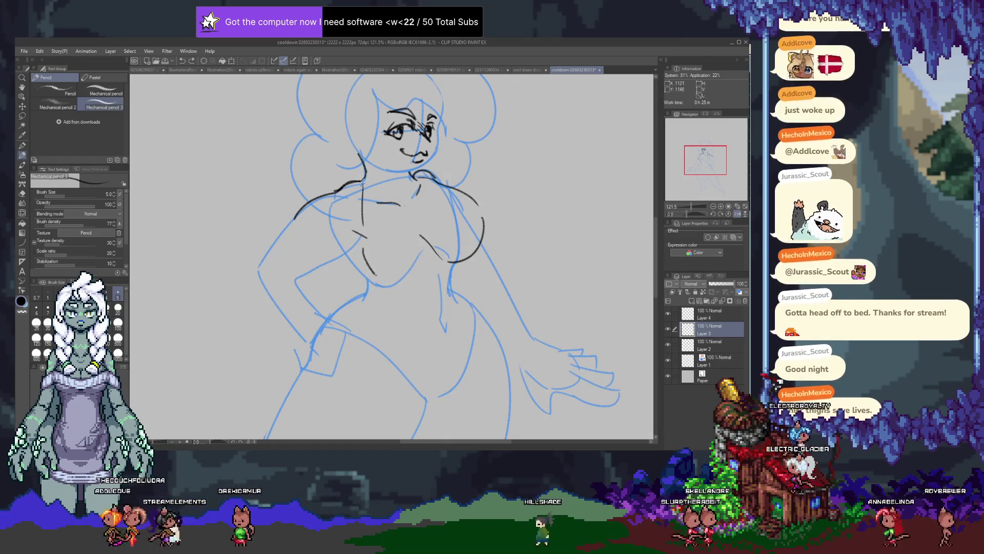
pyautogui.moveTo(365, 250); pyautogui.dragTo(437, 259)
pyautogui.hotkey('ctrl', 'z')
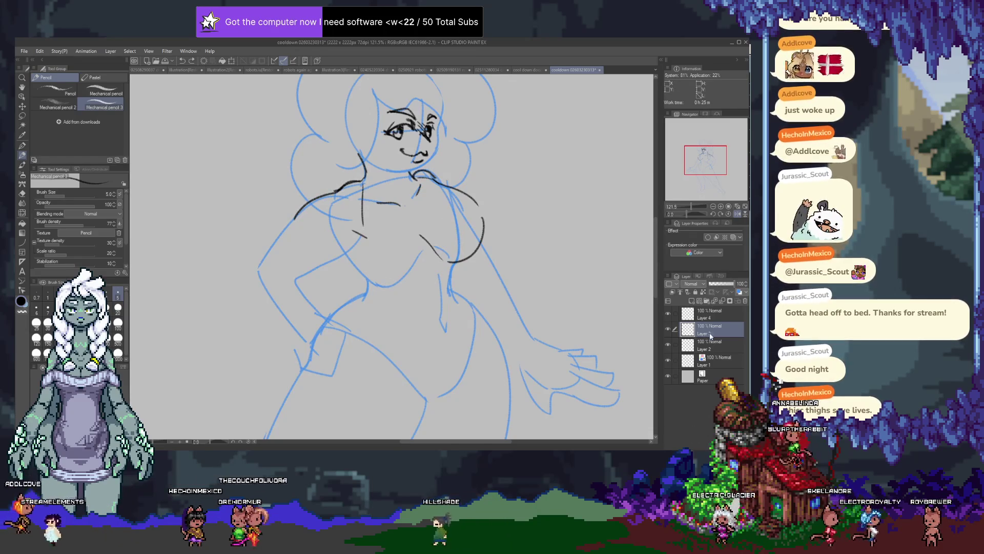
pyautogui.hotkey('alt', ']')
pyautogui.moveTo(365, 247); pyautogui.dragTo(435, 218)
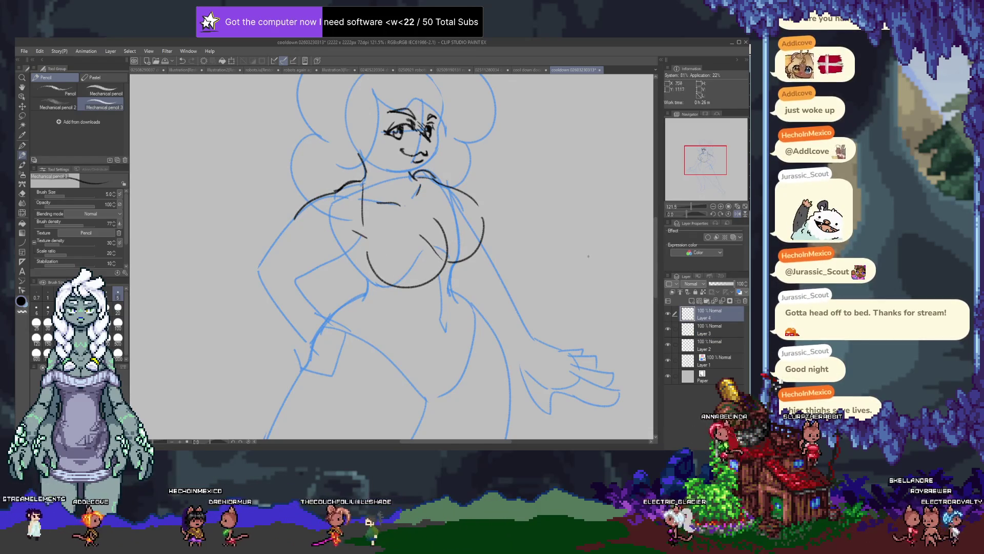
pyautogui.press('h')
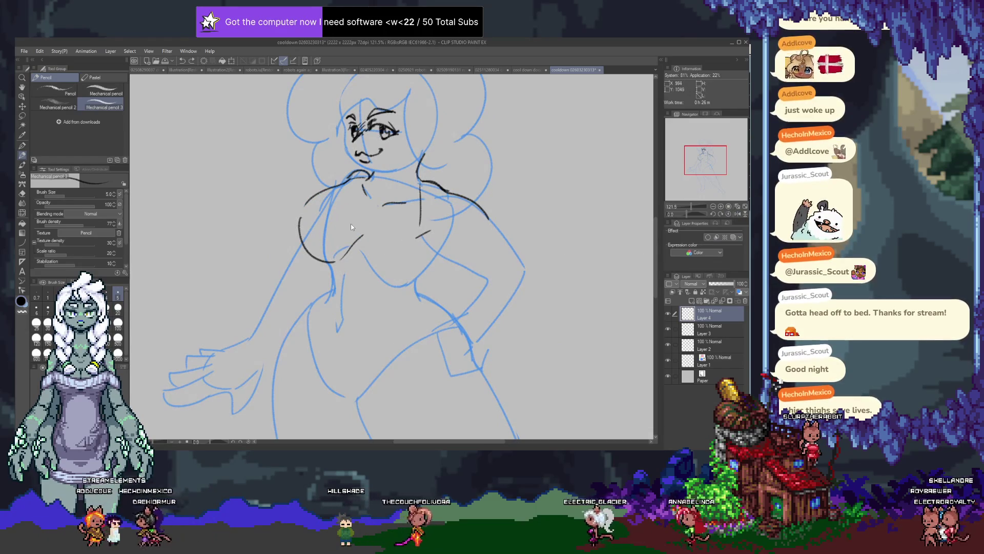
# Step: Undo the remaining trial chest curves and add a new empty Layer 5 on top
pyautogui.hotkey('ctrl', 'z')
pyautogui.moveTo(347, 229); pyautogui.dragTo(385, 281)
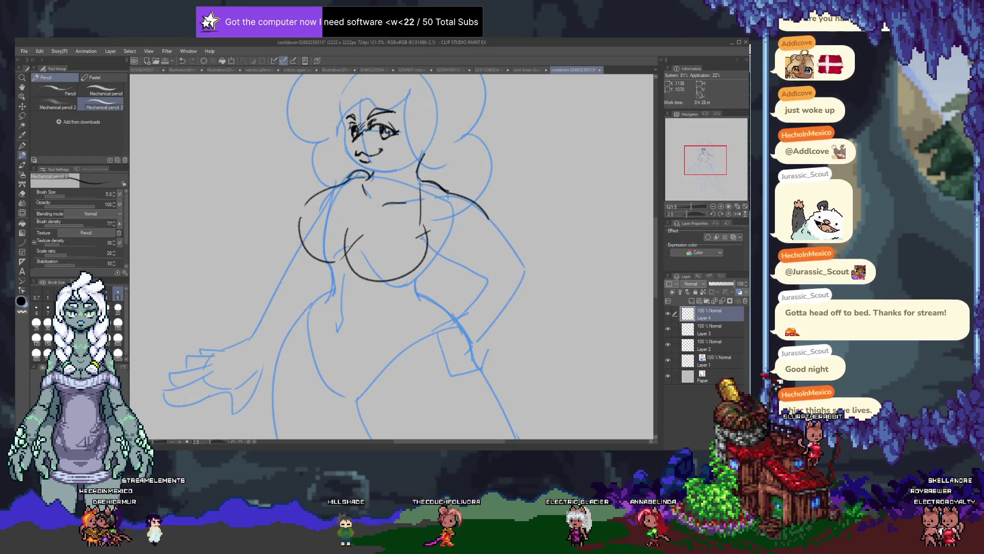
pyautogui.hotkey('ctrl', 'z')
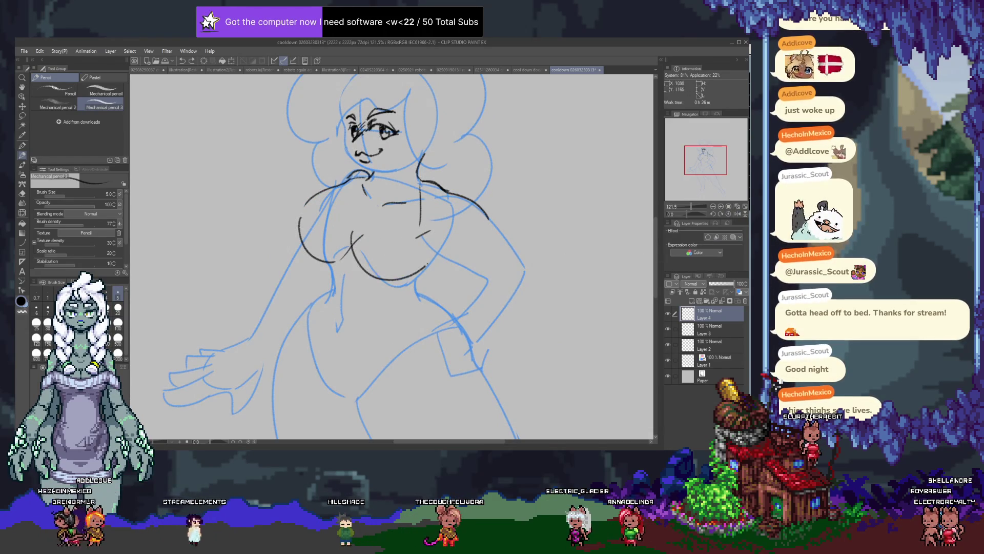
pyautogui.hotkey('ctrl', 'z')
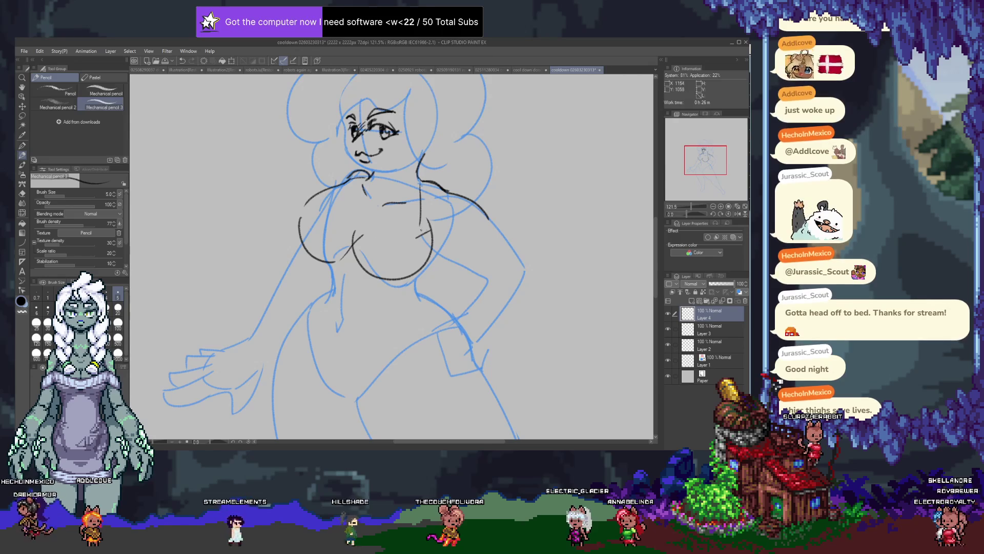
pyautogui.moveTo(353, 235); pyautogui.dragTo(425, 240)
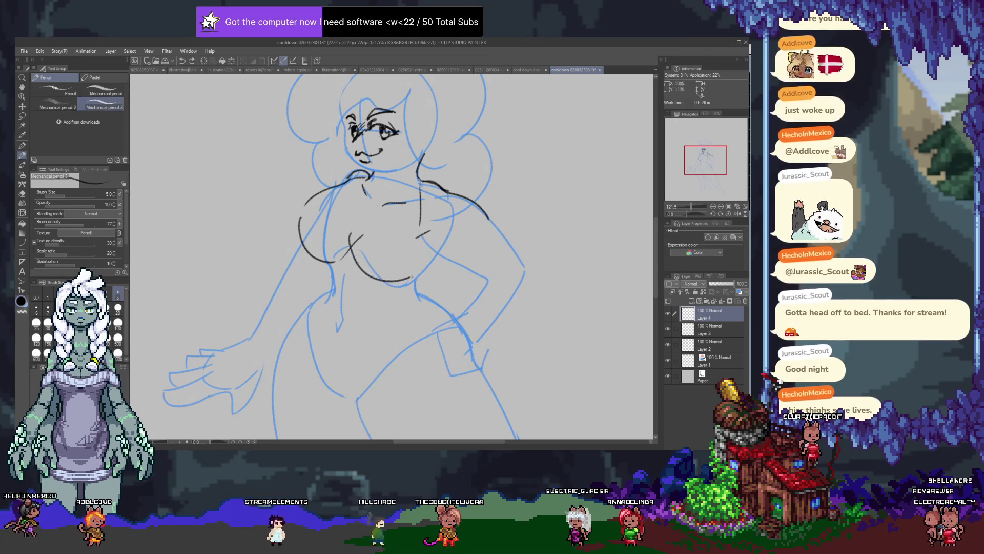
pyautogui.hotkey('ctrl', 'z')
pyautogui.hotkey('ctrl', 'shift', 'n')
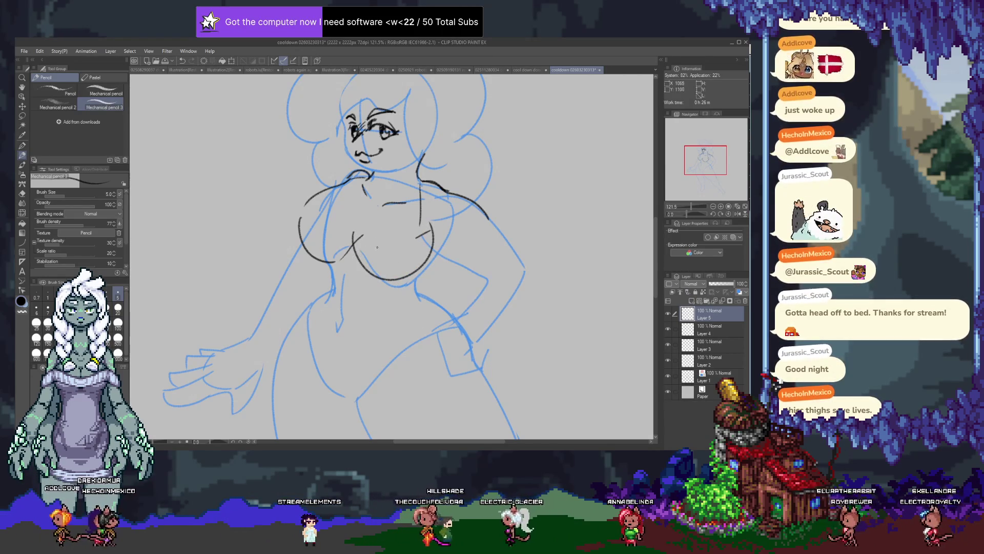
# Step: Ink the lower chest curve, two diagonal chest lines and an under-chest curve in black
pyautogui.moveTo(349, 244); pyautogui.dragTo(426, 239)
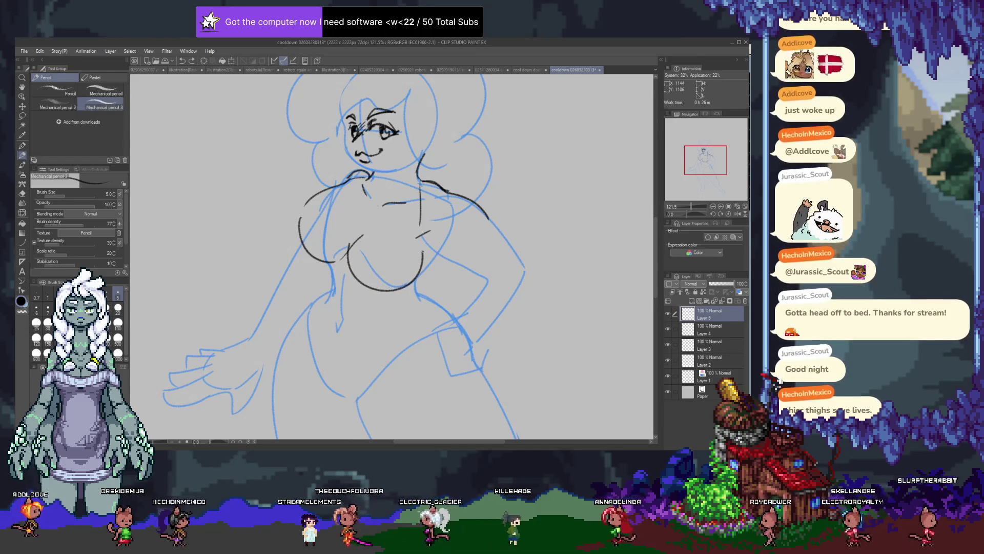
pyautogui.hotkey('ctrl', 'z')
pyautogui.moveTo(350, 244); pyautogui.dragTo(425, 240)
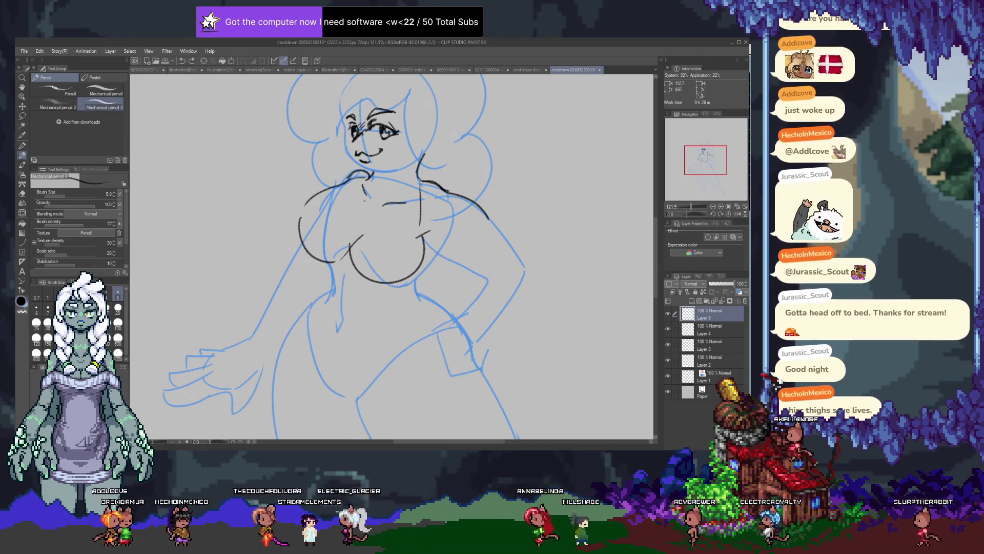
pyautogui.moveTo(345, 225); pyautogui.dragTo(373, 202)
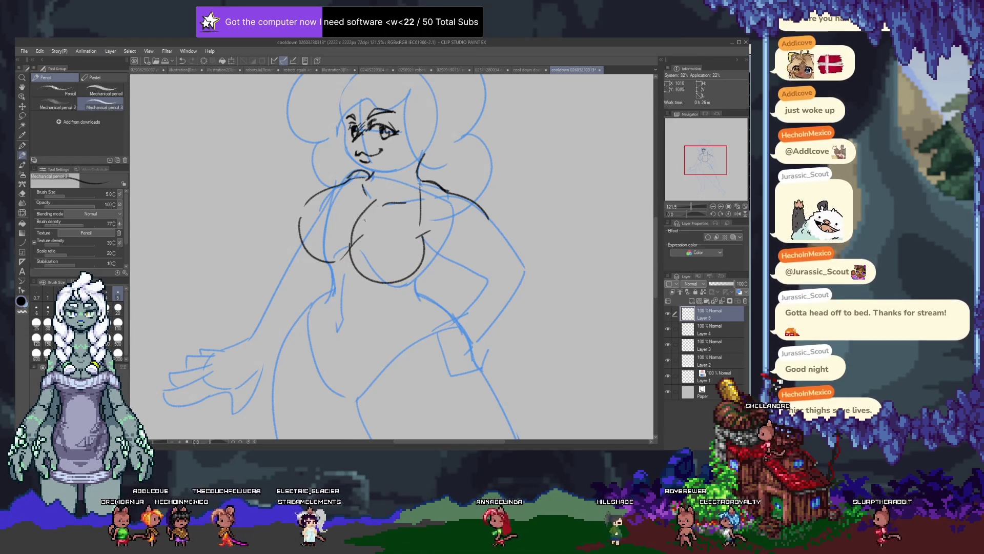
pyautogui.moveTo(407, 187); pyautogui.dragTo(359, 222)
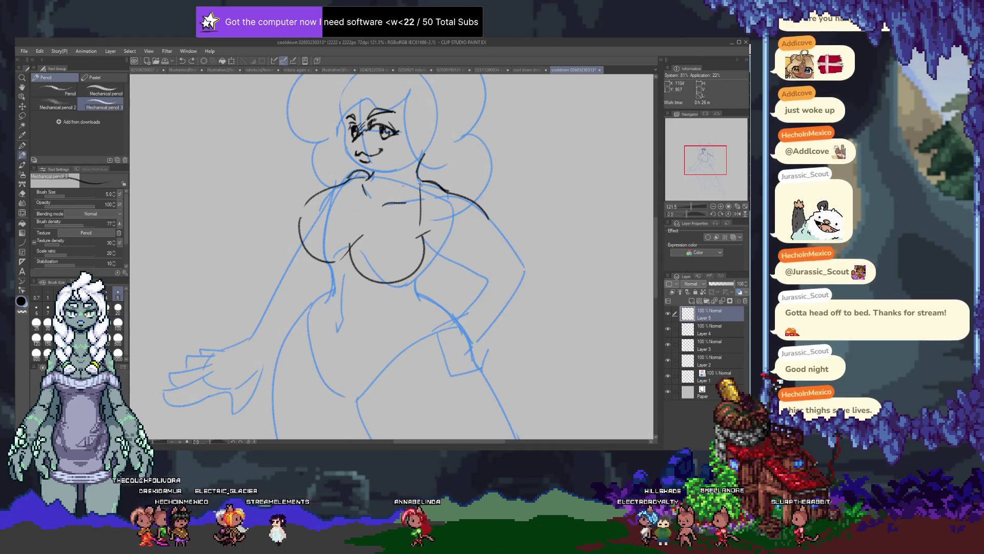
pyautogui.press('e')
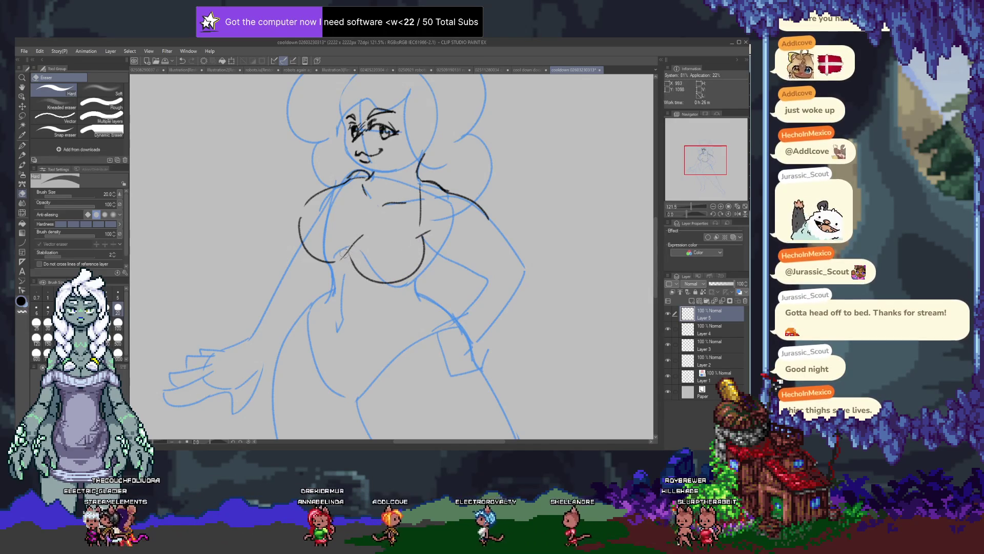
pyautogui.press('p')
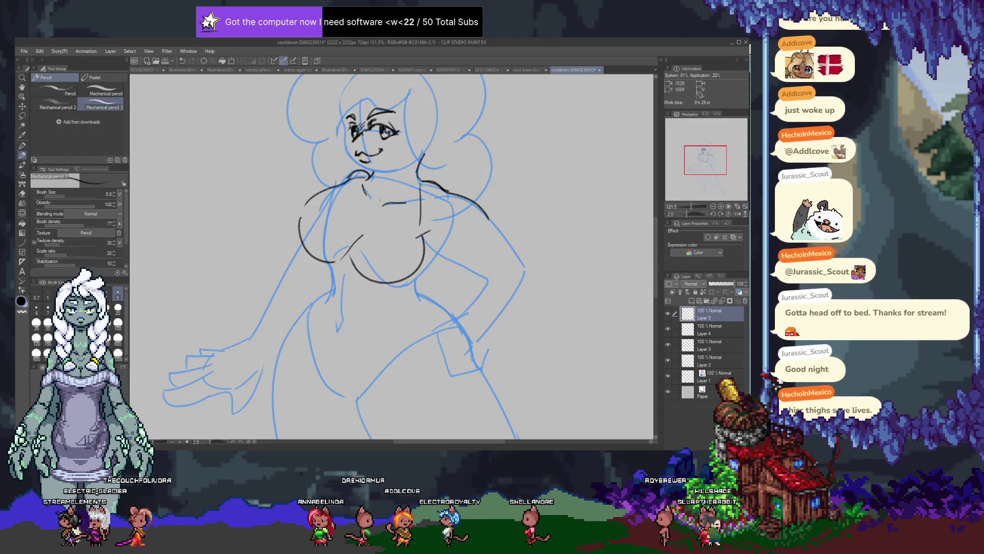
pyautogui.moveTo(392, 197); pyautogui.dragTo(353, 220)
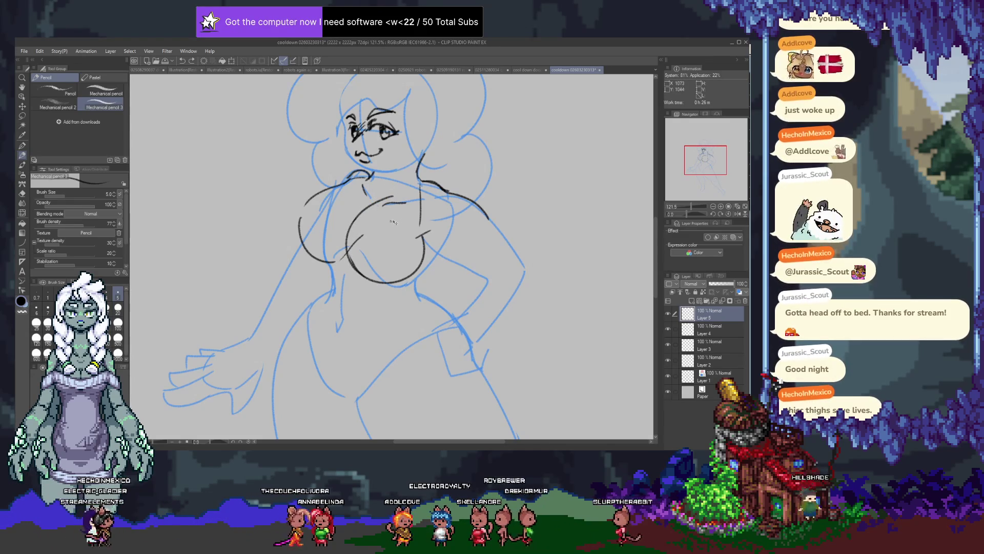
# Step: Switch between Layers 4, 3 and 5, then select Layers 5, 4, 3 and 2 together
pyautogui.press('k')
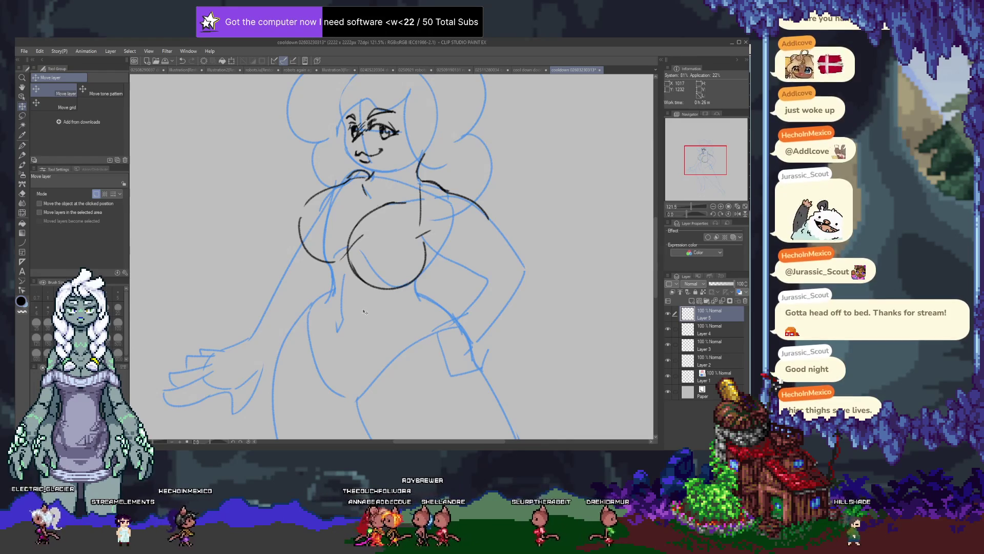
pyautogui.click(719, 331)
pyautogui.press('p')
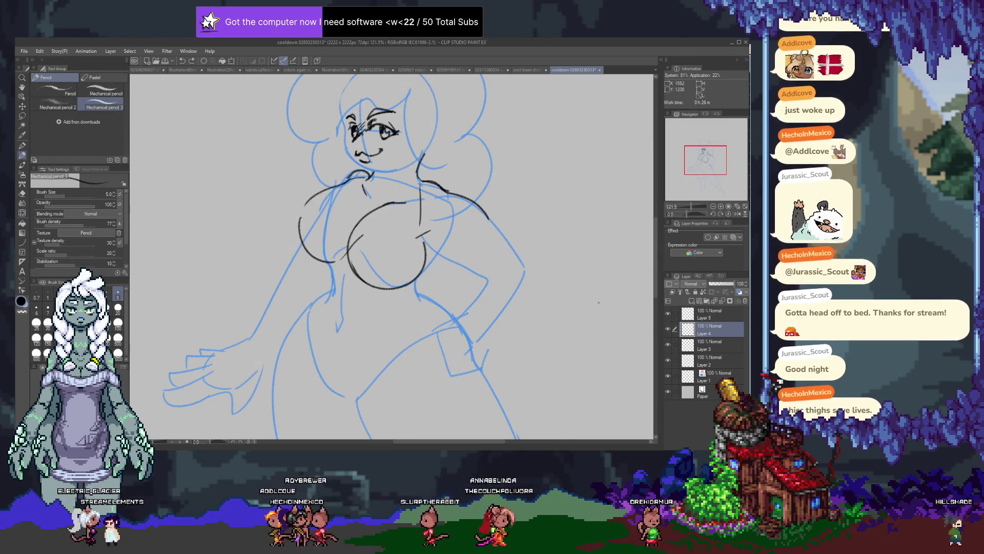
pyautogui.click(704, 342)
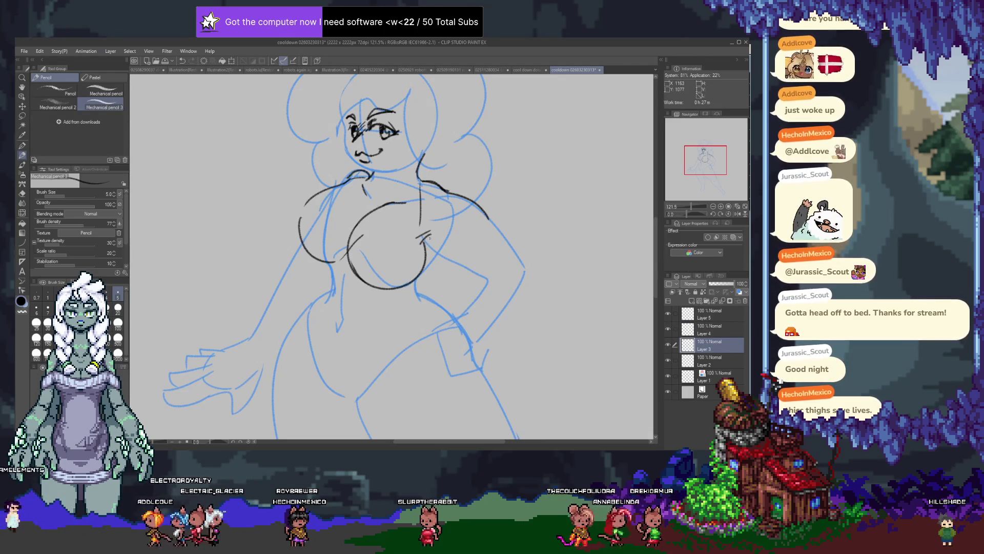
pyautogui.press('e')
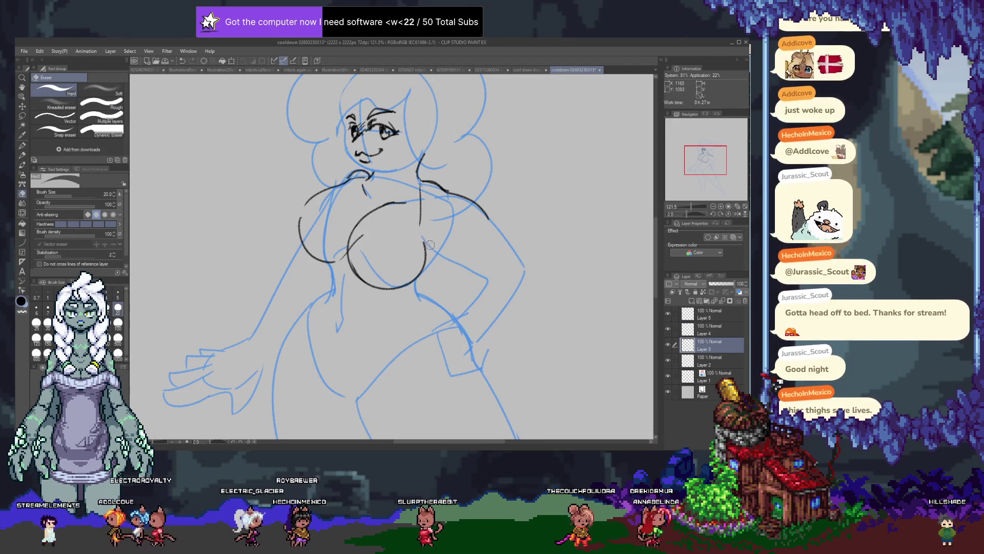
pyautogui.keyDown('ctrl'); pyautogui.keyDown('shift'); pyautogui.click(424, 251); pyautogui.keyUp('shift'); pyautogui.keyUp('ctrl')
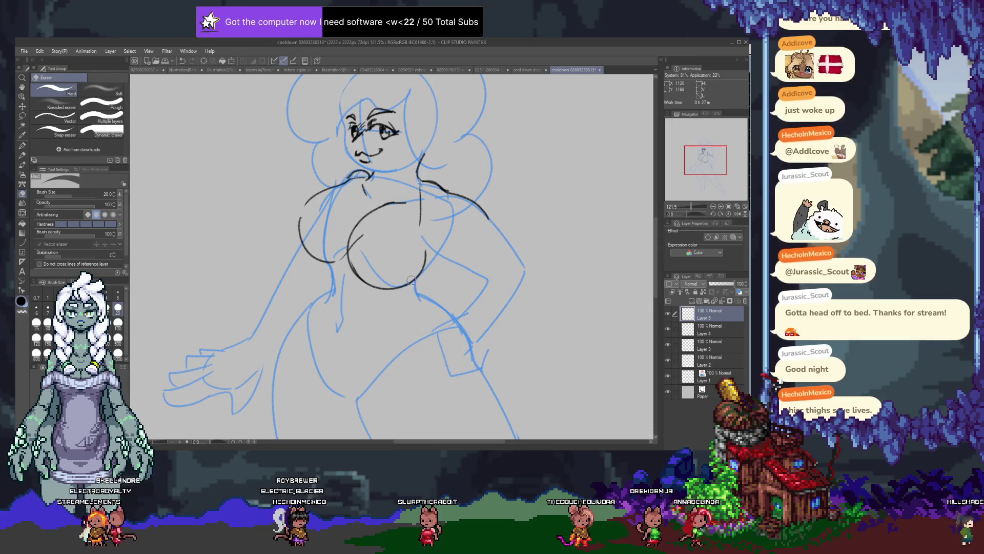
pyautogui.press('p')
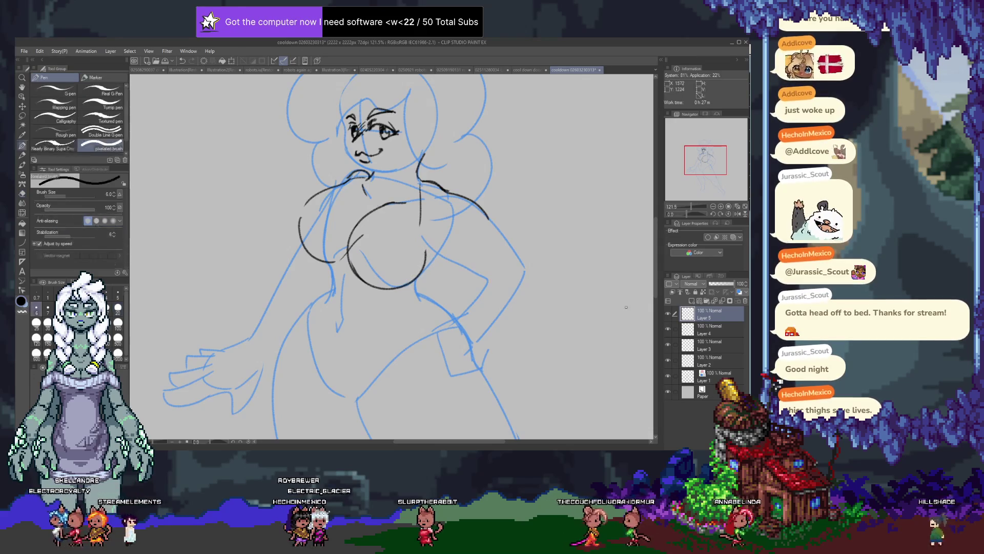
pyautogui.keyDown('shift'); pyautogui.click(719, 363); pyautogui.keyUp('shift')
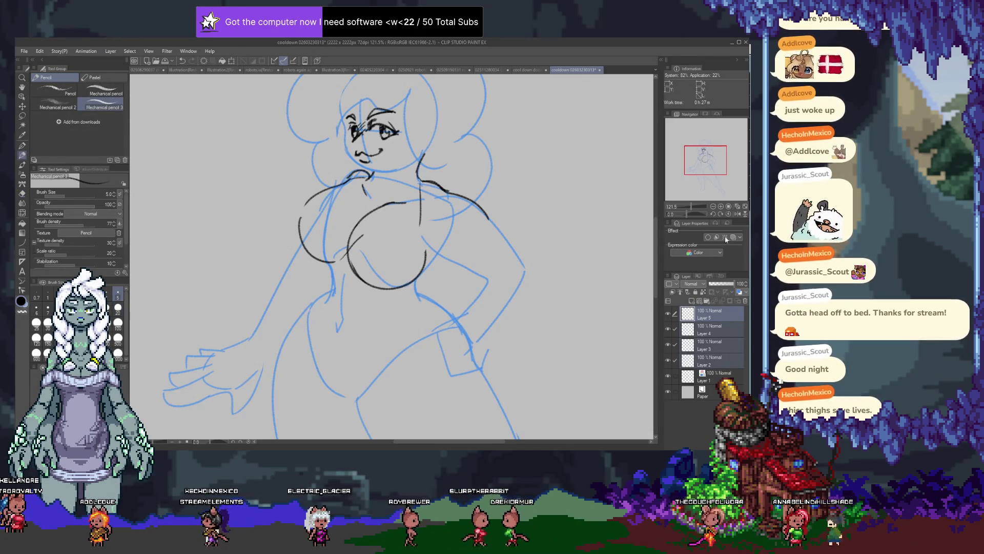
# Step: Group the selected layers into Folder 1, tint it blue with Layer Color, and move Layer 2 out to the top
pyautogui.hotkey('ctrl', 'g')
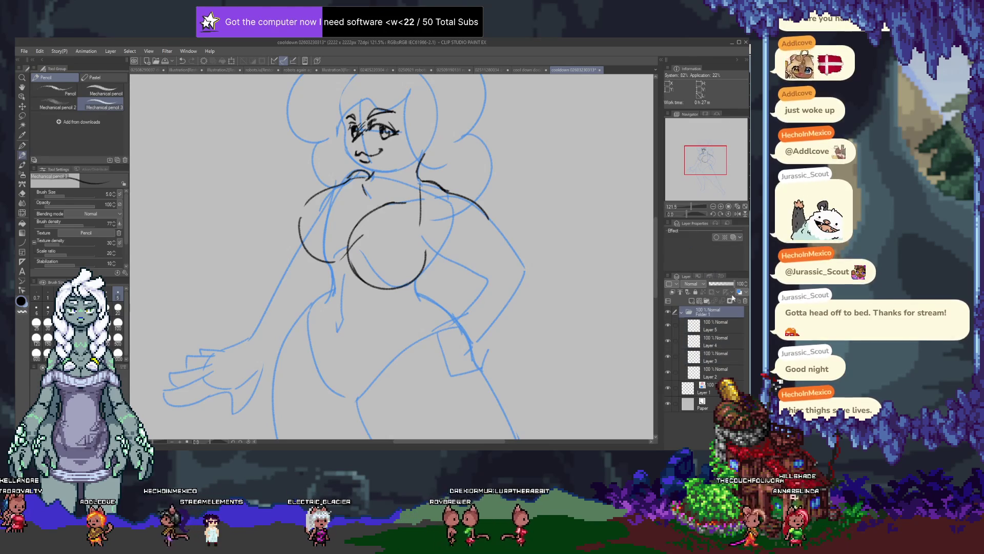
pyautogui.click(740, 292)
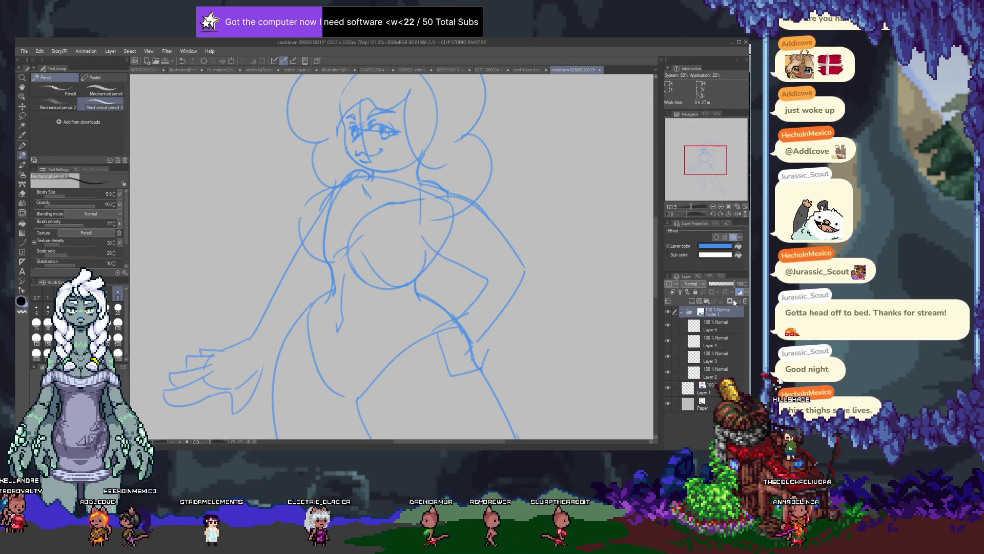
pyautogui.click(706, 372)
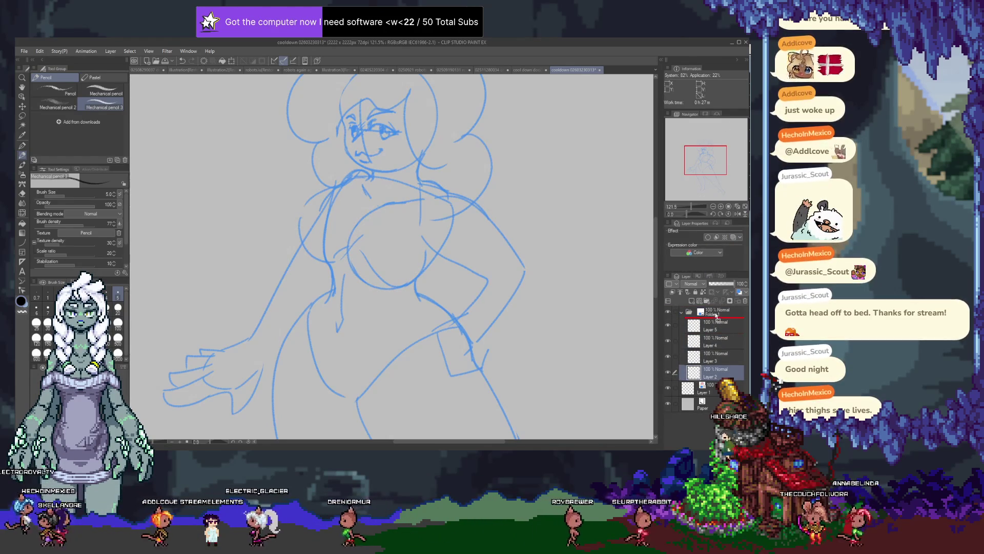
pyautogui.moveTo(712, 310); pyautogui.dragTo(711, 310)
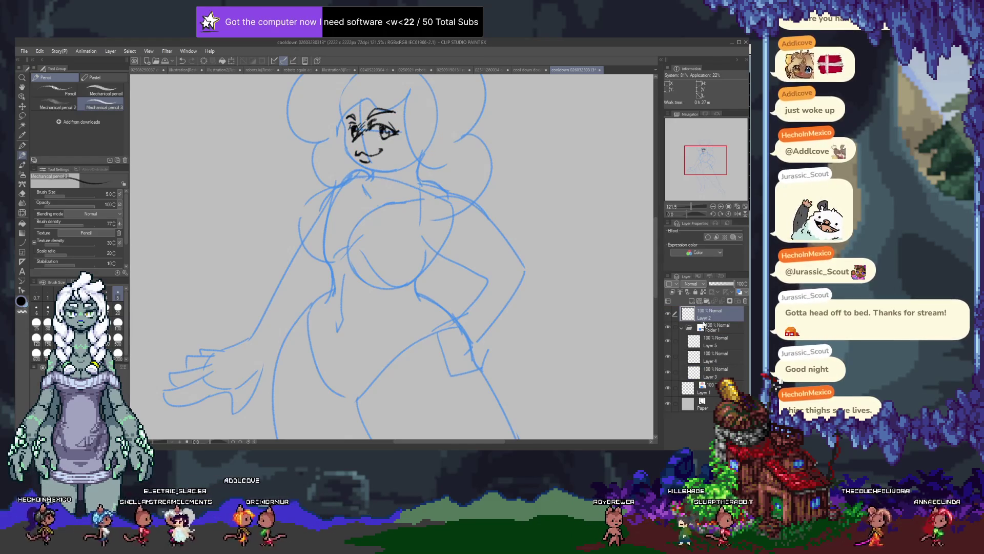
# Step: Add new Layer 6 and ink a dark stroke below the face, extending the left chest line down
pyautogui.click(668, 301)
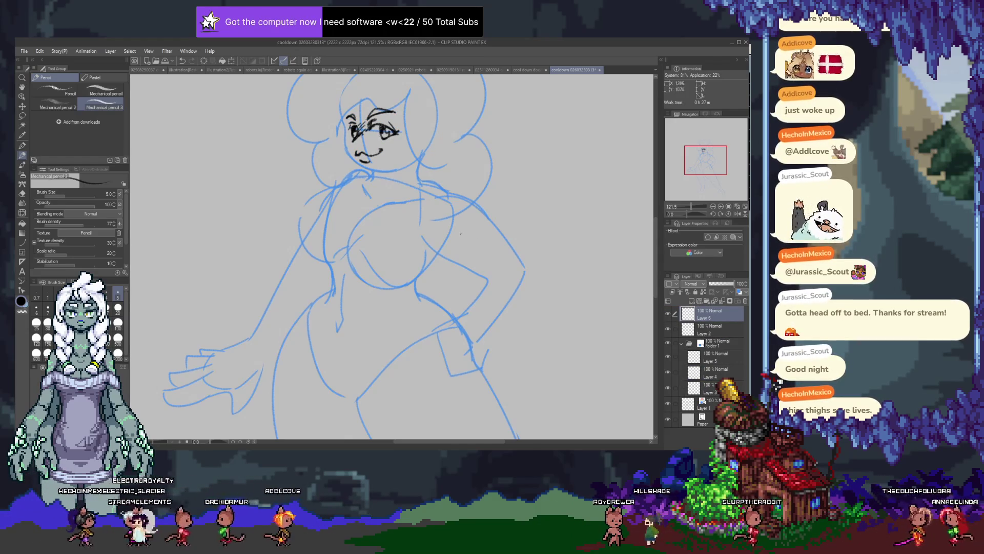
pyautogui.scroll(2, 421, 220)
pyautogui.moveTo(421, 220)
pyautogui.mouseDown()
pyautogui.moveTo(421, 150)
pyautogui.moveTo(455, 271)
pyautogui.moveTo(462, 248)
pyautogui.moveTo(483, 266)
pyautogui.mouseUp()
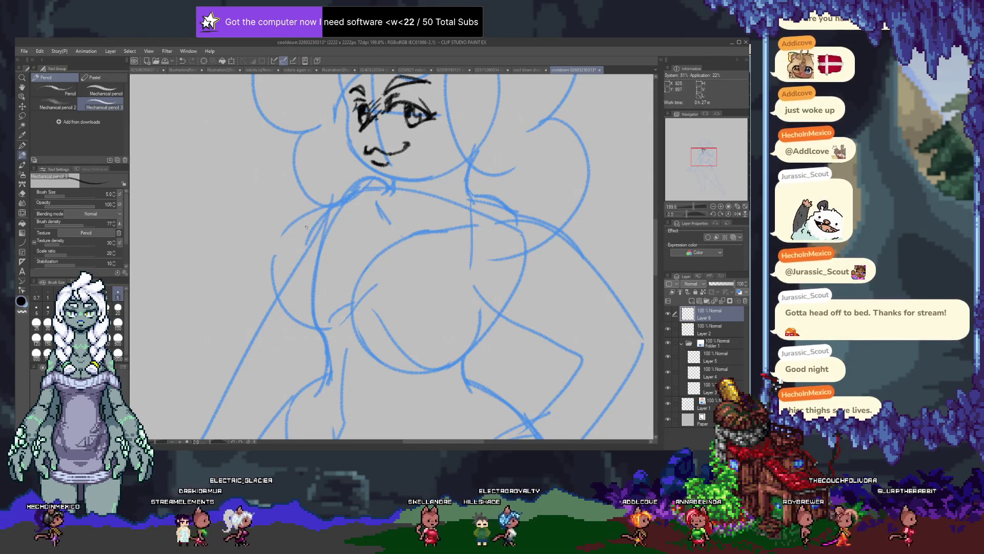
pyautogui.moveTo(341, 201)
pyautogui.mouseDown()
pyautogui.moveTo(391, 187)
pyautogui.moveTo(327, 318)
pyautogui.mouseUp()
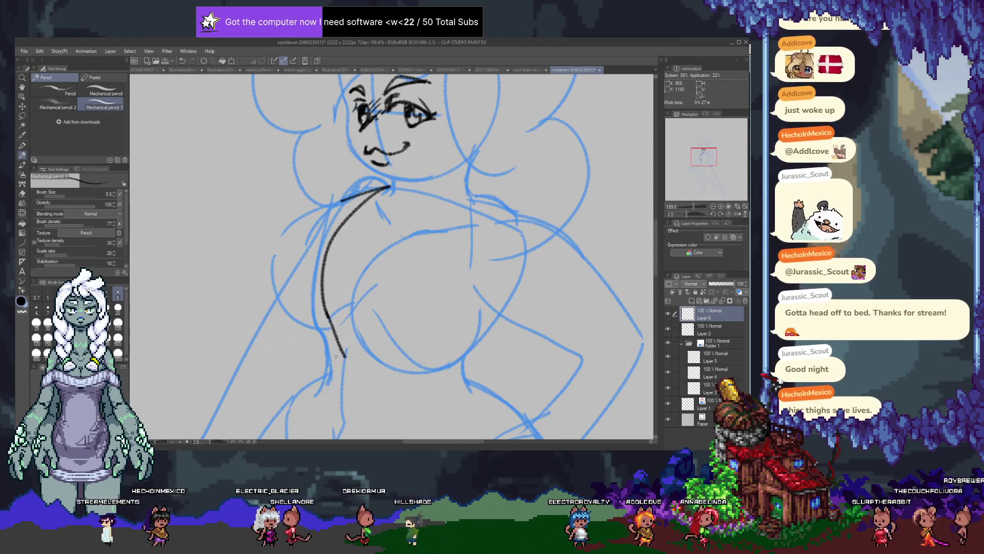
pyautogui.scroll(-2, 333, 306)
pyautogui.moveTo(347, 262); pyautogui.dragTo(365, 301)
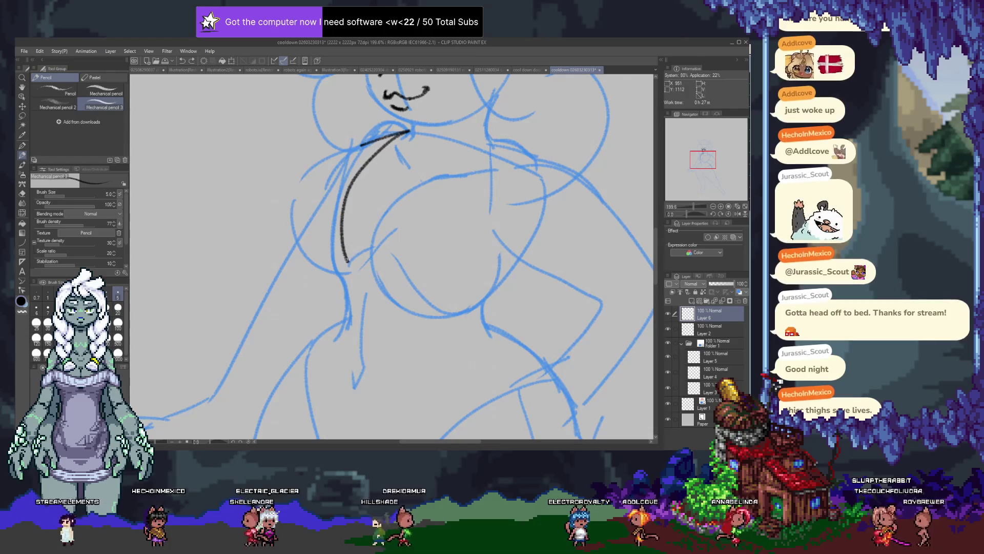
# Step: Draw the diagonal chest line up to the right, joining it with the left curve into a V
pyautogui.moveTo(364, 289); pyautogui.dragTo(483, 154)
pyautogui.hotkey('ctrl', 'z')
pyautogui.hotkey('ctrl', 'z')
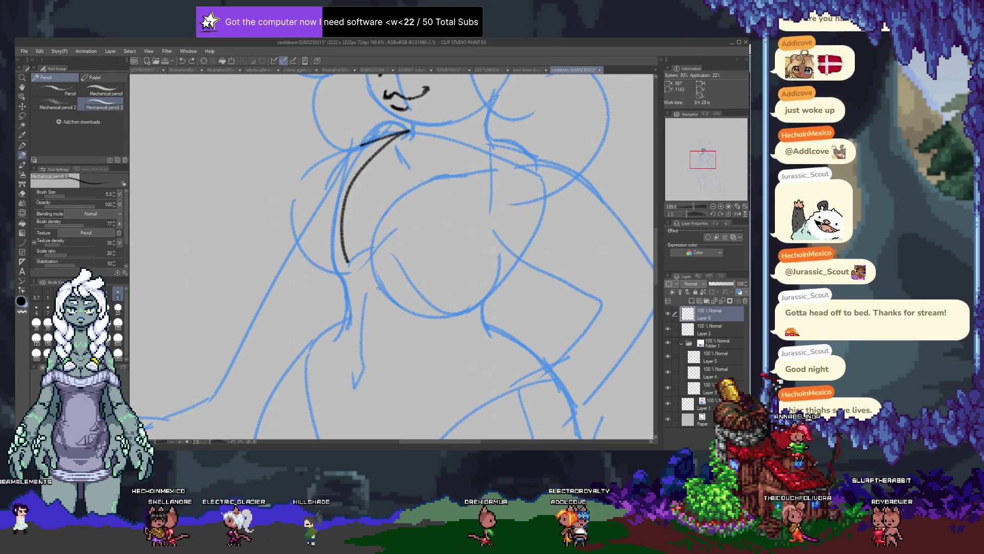
pyautogui.moveTo(370, 288); pyautogui.dragTo(472, 163)
pyautogui.hotkey('ctrl', 'z')
pyautogui.moveTo(369, 285); pyautogui.dragTo(498, 160)
pyautogui.hotkey('ctrl', 'z')
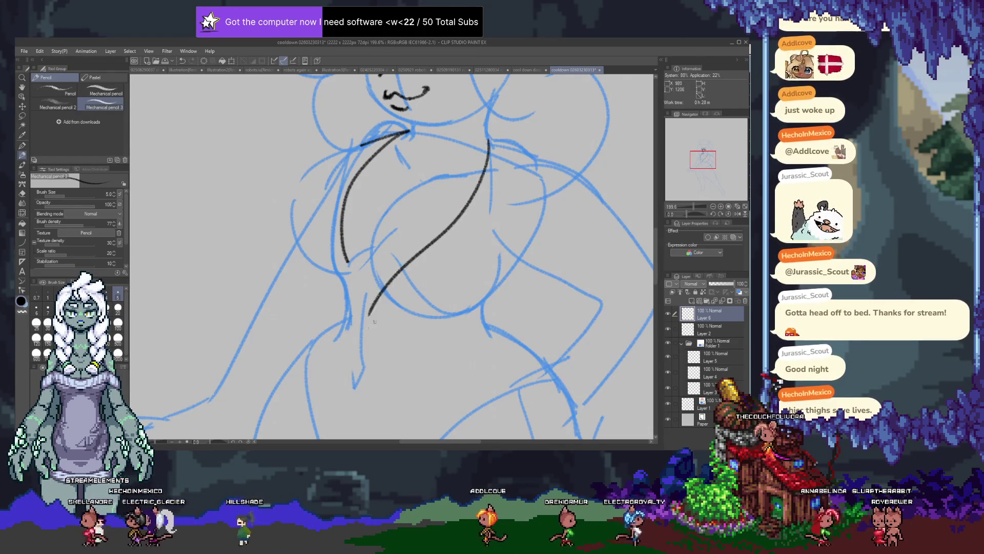
pyautogui.hotkey('ctrl', 'z')
pyautogui.moveTo(369, 292); pyautogui.dragTo(491, 129)
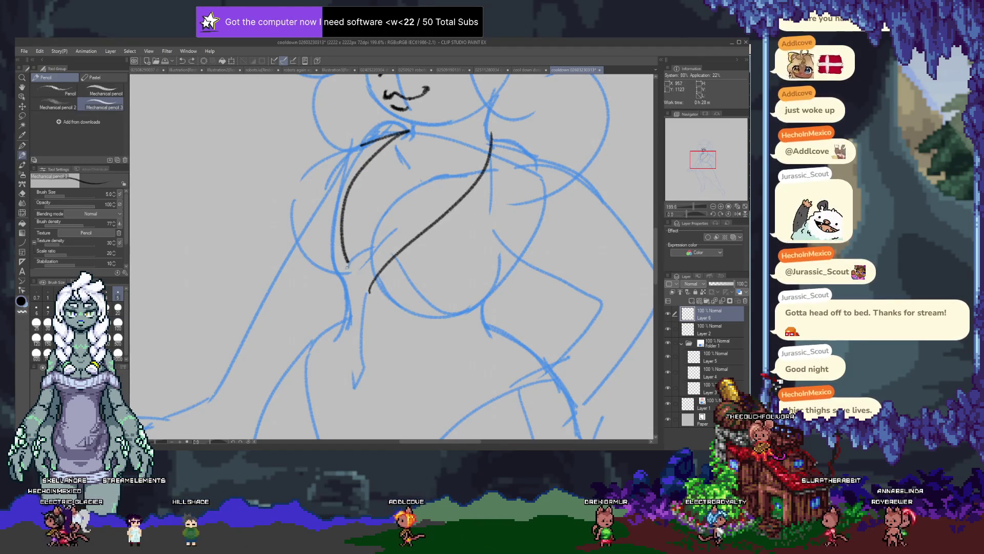
pyautogui.moveTo(347, 264); pyautogui.dragTo(369, 292)
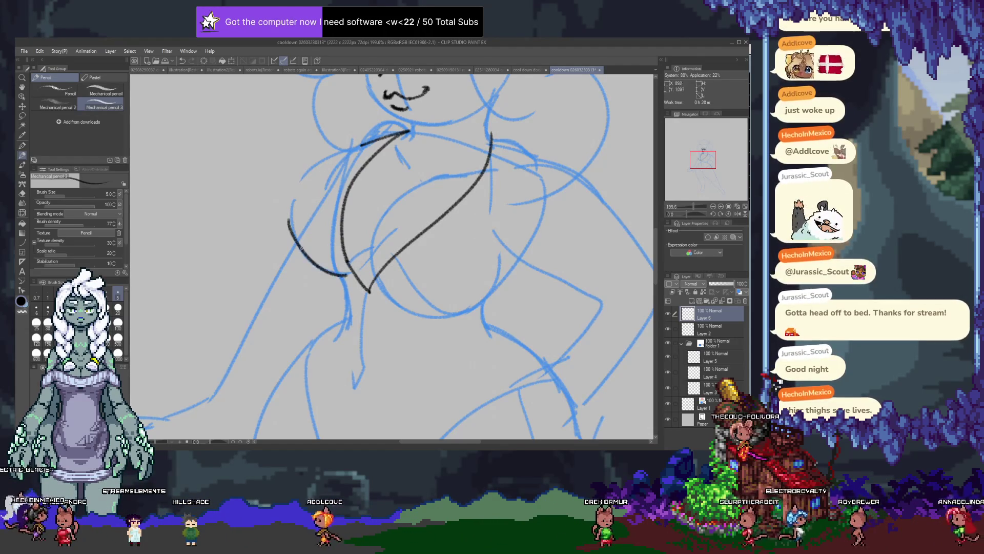
# Step: Try the outer left chest curve at several lengths, finally undoing it
pyautogui.moveTo(292, 200); pyautogui.dragTo(338, 280)
pyautogui.hotkey('ctrl', 'z')
pyautogui.moveTo(292, 202); pyautogui.dragTo(333, 283)
pyautogui.hotkey('ctrl', 'z')
pyautogui.moveTo(290, 200); pyautogui.dragTo(310, 263)
pyautogui.hotkey('ctrl', 'z')
pyautogui.moveTo(293, 197); pyautogui.dragTo(328, 272)
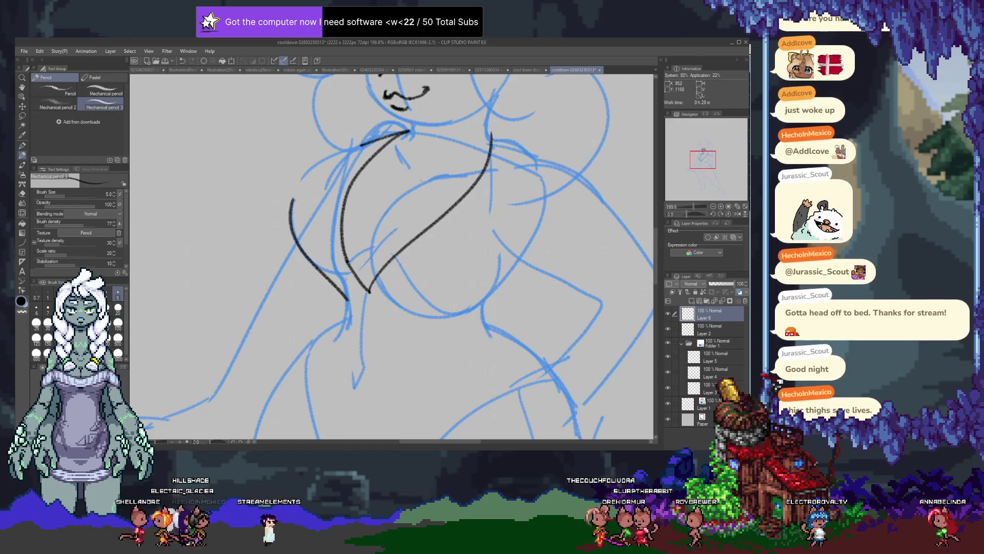
pyautogui.hotkey('ctrl', 'z')
# Step: Ink a long shoulder line at the upper left
pyautogui.moveTo(349, 149); pyautogui.dragTo(294, 197)
pyautogui.hotkey('ctrl', 'z')
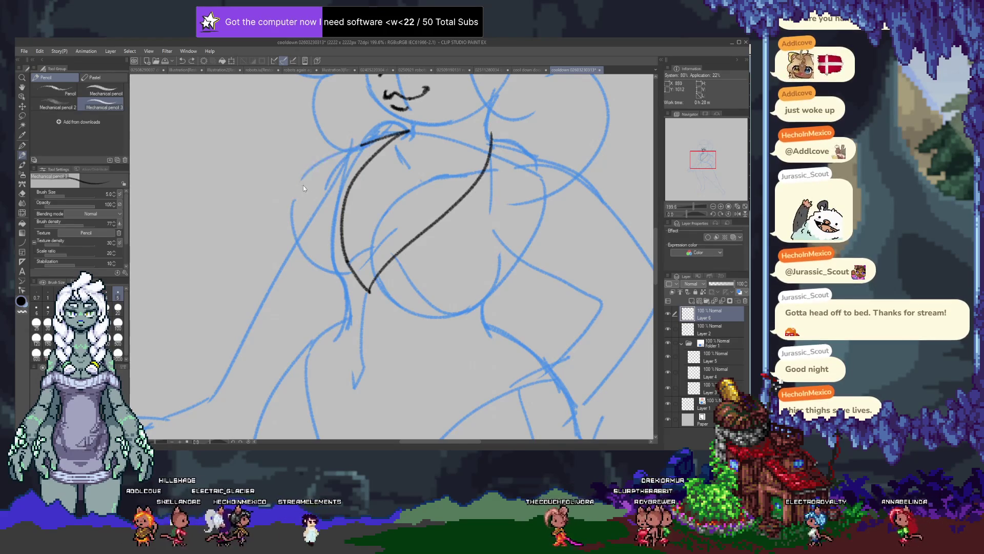
pyautogui.moveTo(352, 150); pyautogui.dragTo(285, 187)
pyautogui.hotkey('ctrl', 'z')
pyautogui.moveTo(373, 142); pyautogui.dragTo(288, 200)
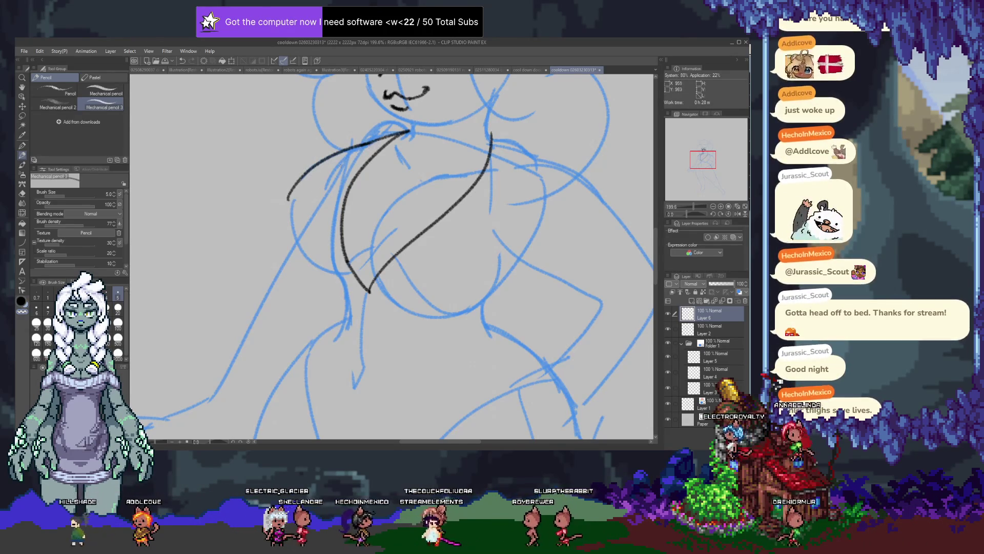
# Step: Ink the lower left chest curve and the underside curve of the right breast
pyautogui.press('e')
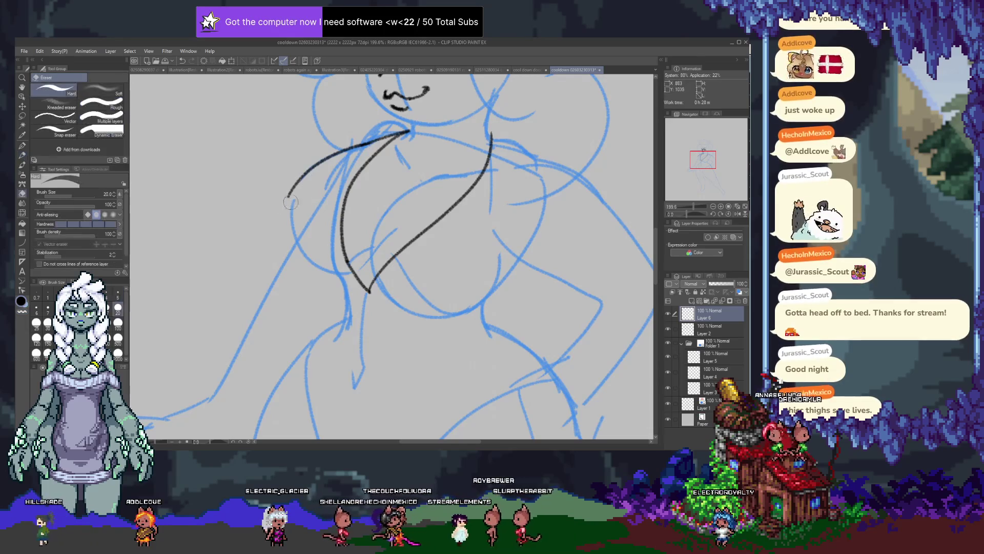
pyautogui.scroll(-2, 307, 189)
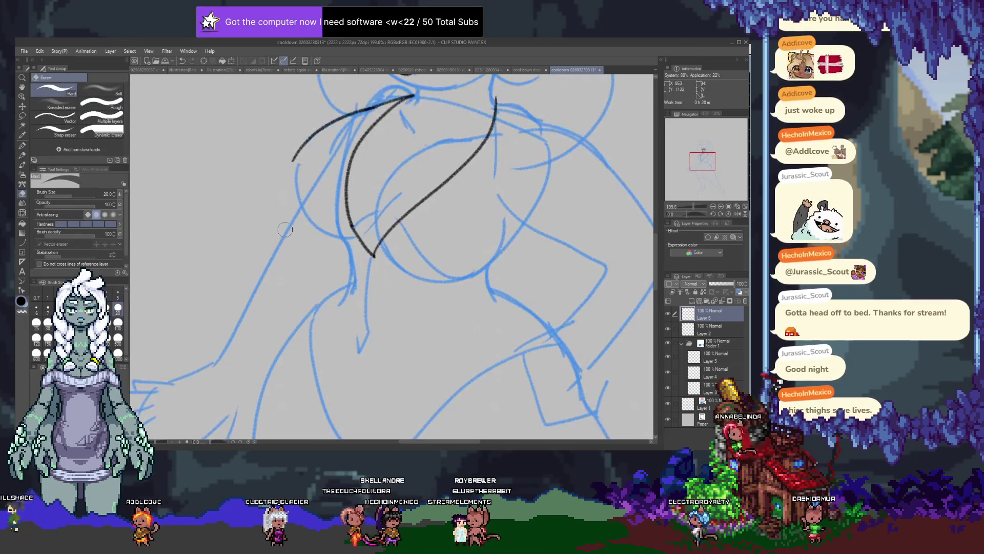
pyautogui.press('p')
pyautogui.moveTo(285, 190); pyautogui.dragTo(339, 243)
pyautogui.hotkey('ctrl', 'z')
pyautogui.moveTo(291, 187); pyautogui.dragTo(346, 241)
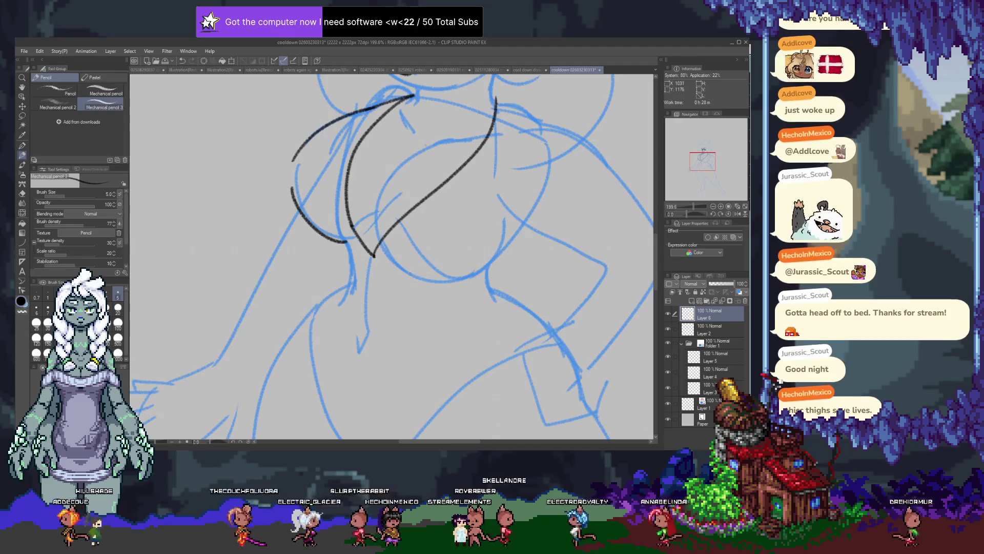
pyautogui.moveTo(501, 246); pyautogui.dragTo(405, 274)
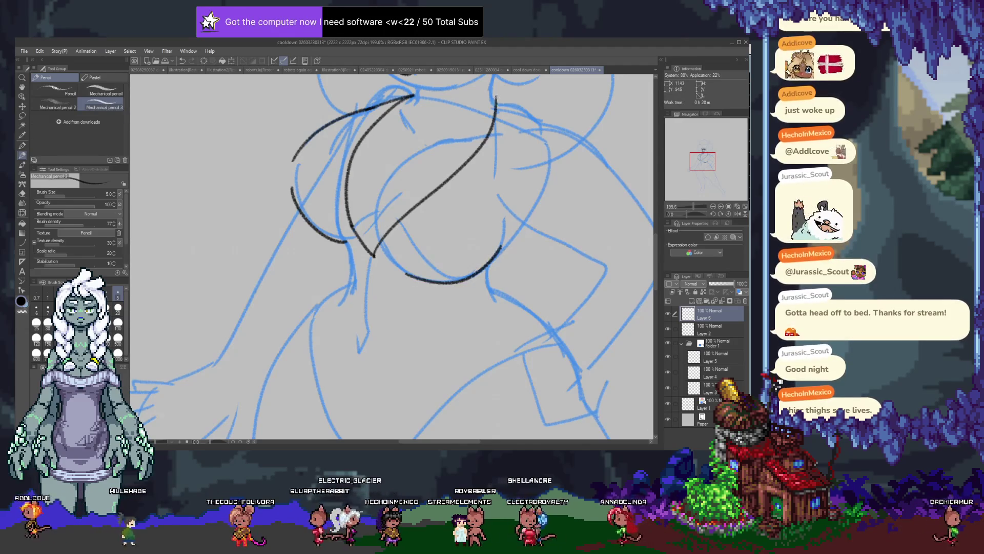
pyautogui.press('e')
pyautogui.press('p')
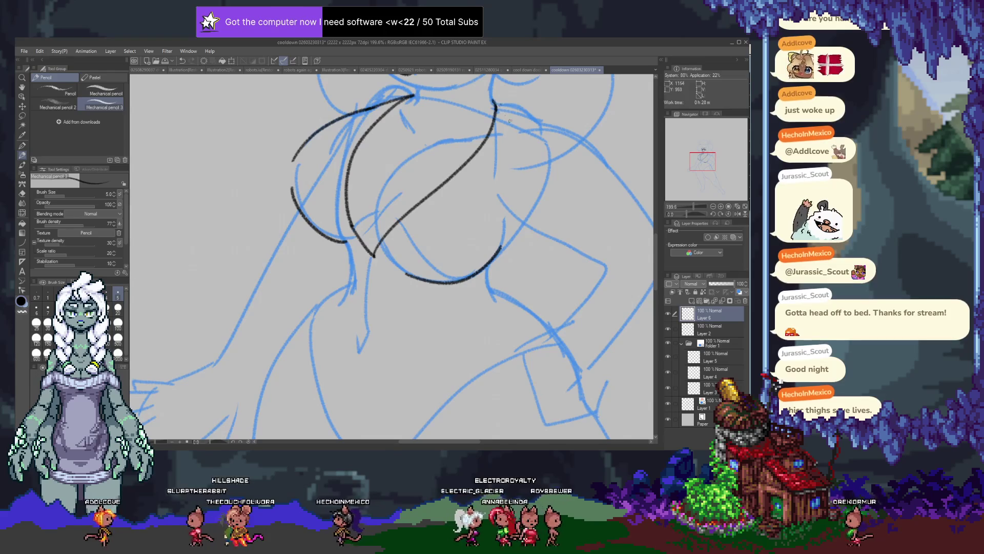
# Step: Extend the right chest line upward into a strap toward the shoulder and retrace the chest side
pyautogui.scroll(2, 516, 128)
pyautogui.press('e')
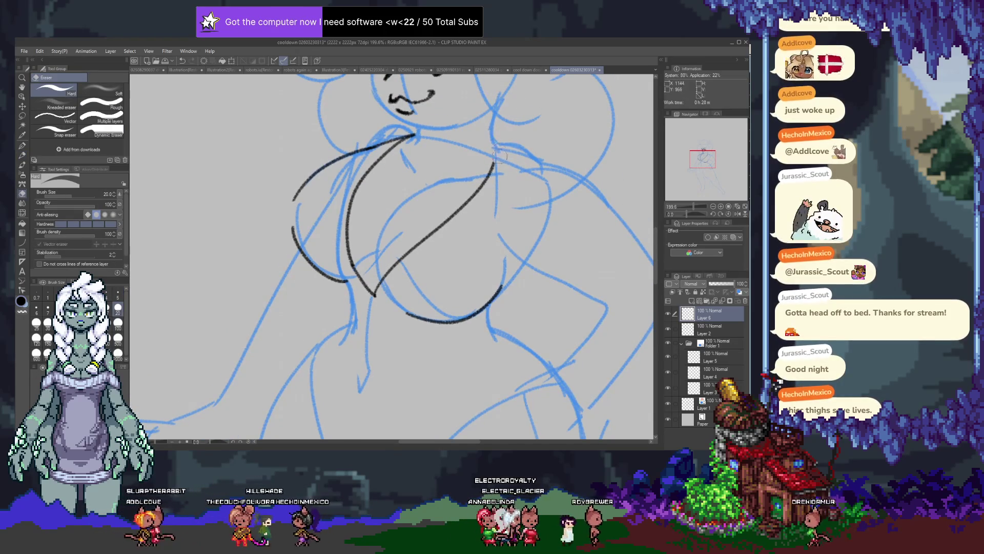
pyautogui.press('p')
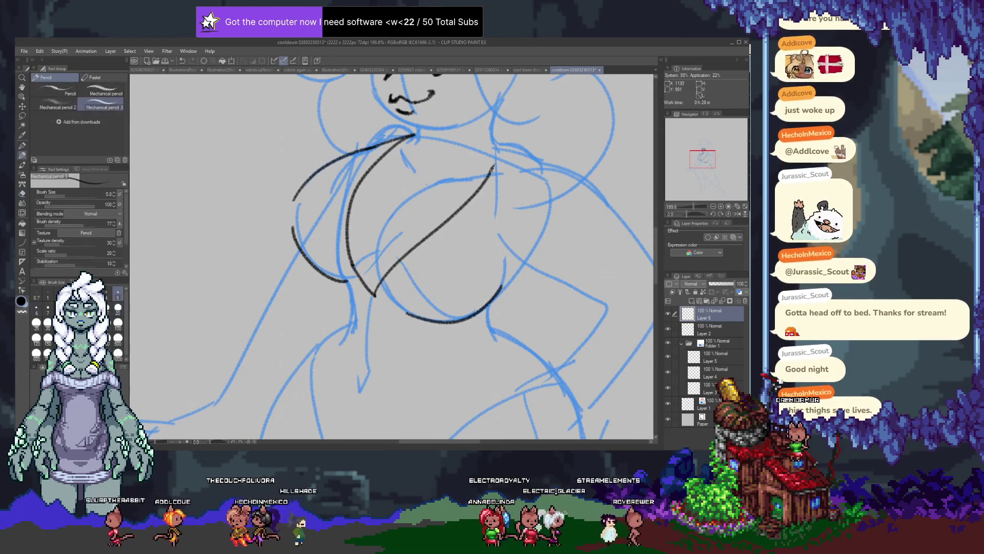
pyautogui.moveTo(489, 174); pyautogui.dragTo(508, 141)
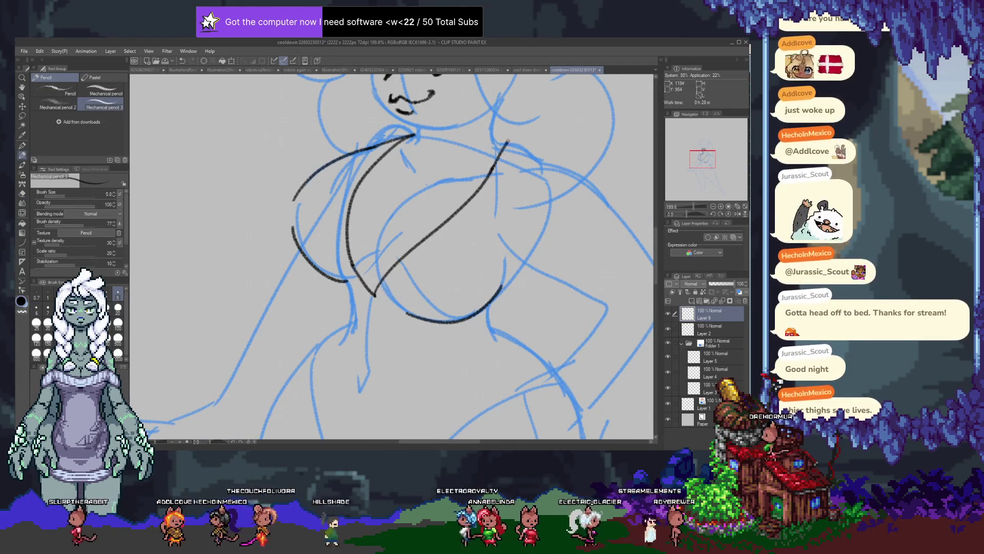
pyautogui.hotkey('ctrl', 'z')
pyautogui.moveTo(492, 172)
pyautogui.mouseDown()
pyautogui.moveTo(496, 139)
pyautogui.moveTo(490, 177)
pyautogui.mouseUp()
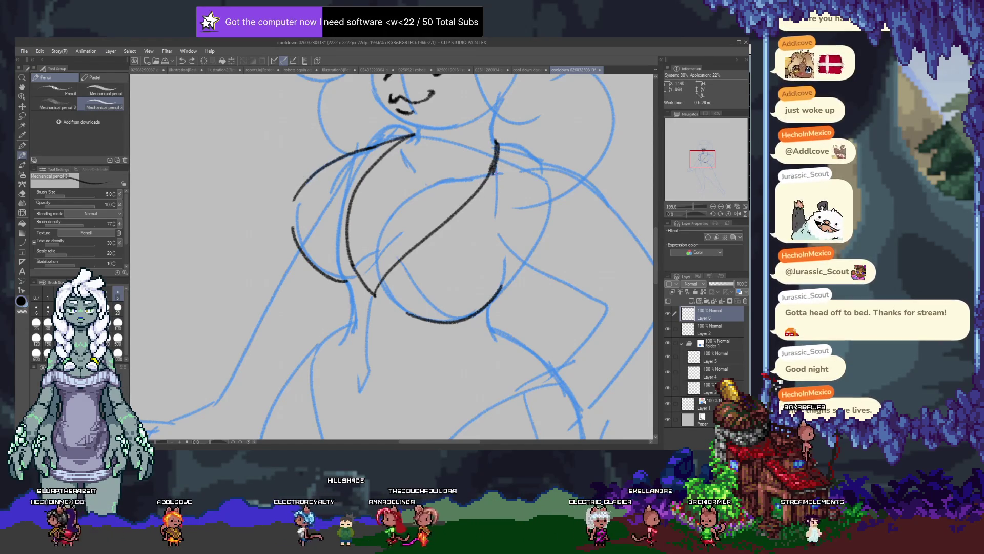
pyautogui.moveTo(493, 173); pyautogui.dragTo(525, 152)
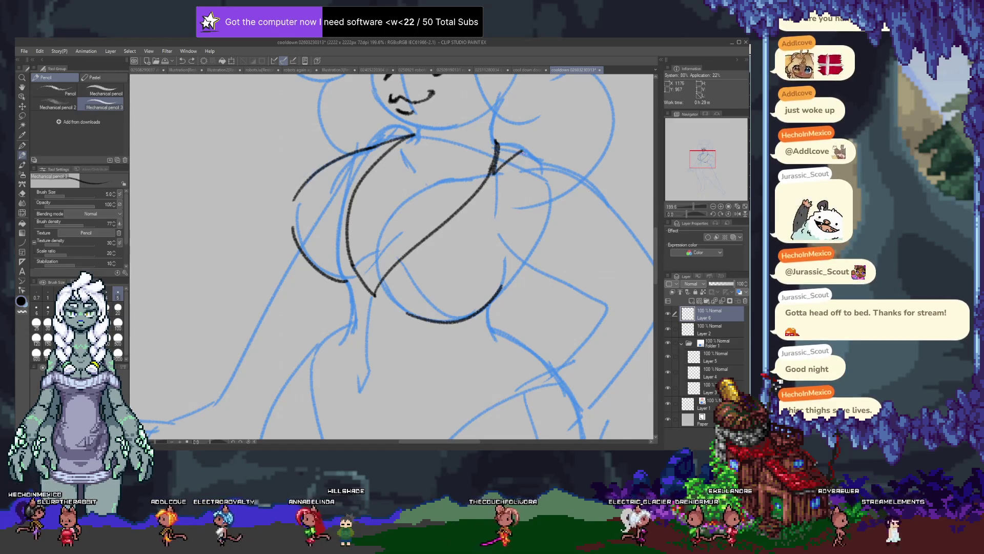
pyautogui.moveTo(523, 152); pyautogui.dragTo(505, 296)
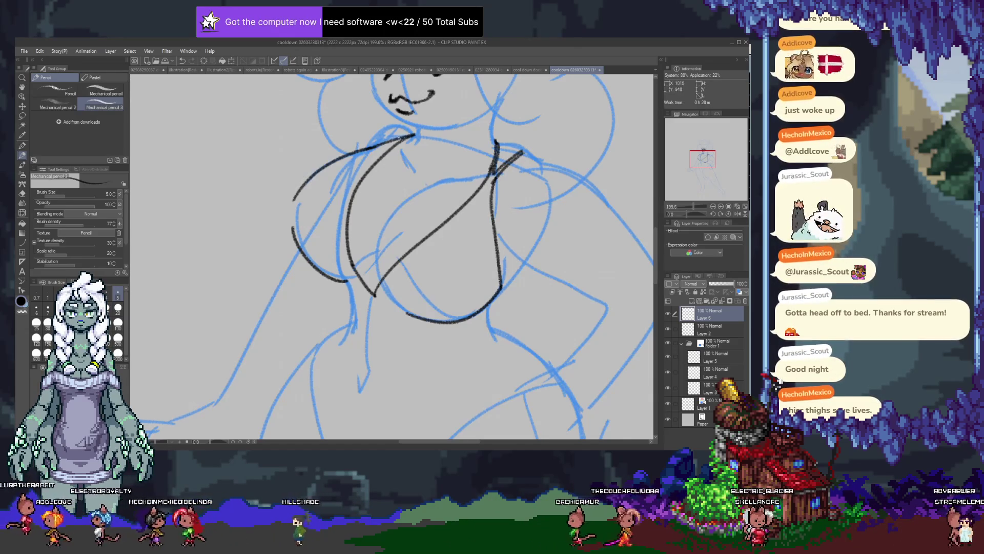
pyautogui.moveTo(501, 287); pyautogui.dragTo(471, 220)
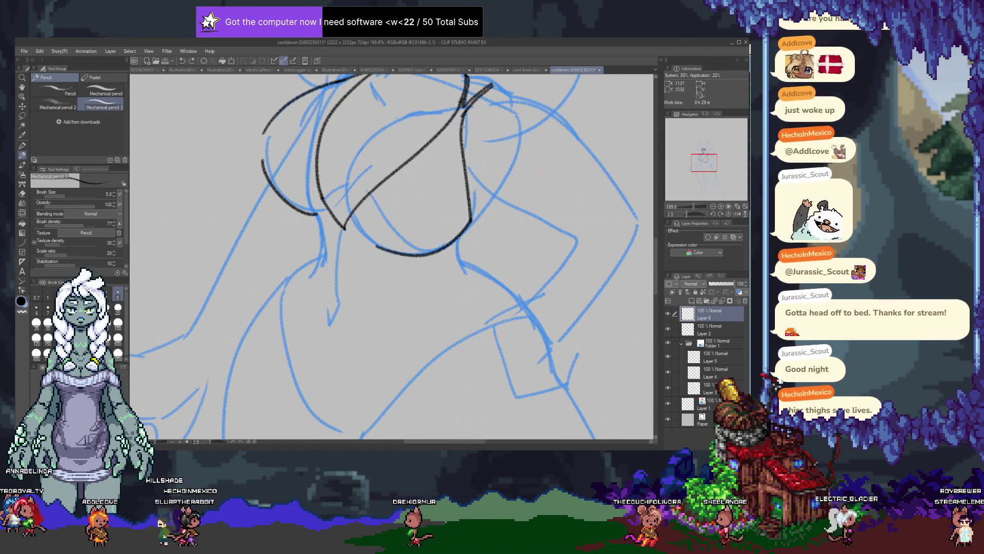
# Step: Ink a lower torso curve and the left waist line curving over to meet the right side
pyautogui.moveTo(445, 159); pyautogui.dragTo(456, 241)
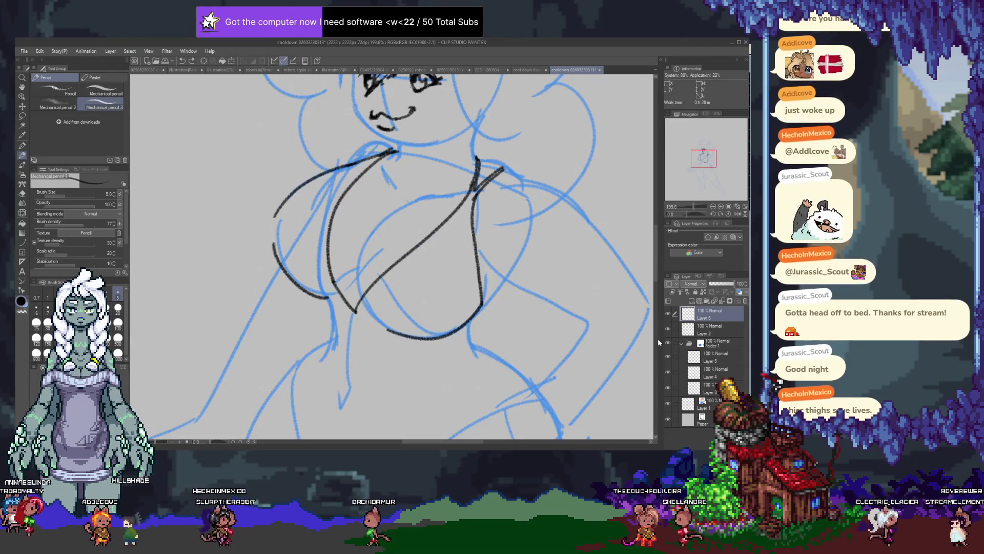
pyautogui.moveTo(447, 336); pyautogui.dragTo(418, 213)
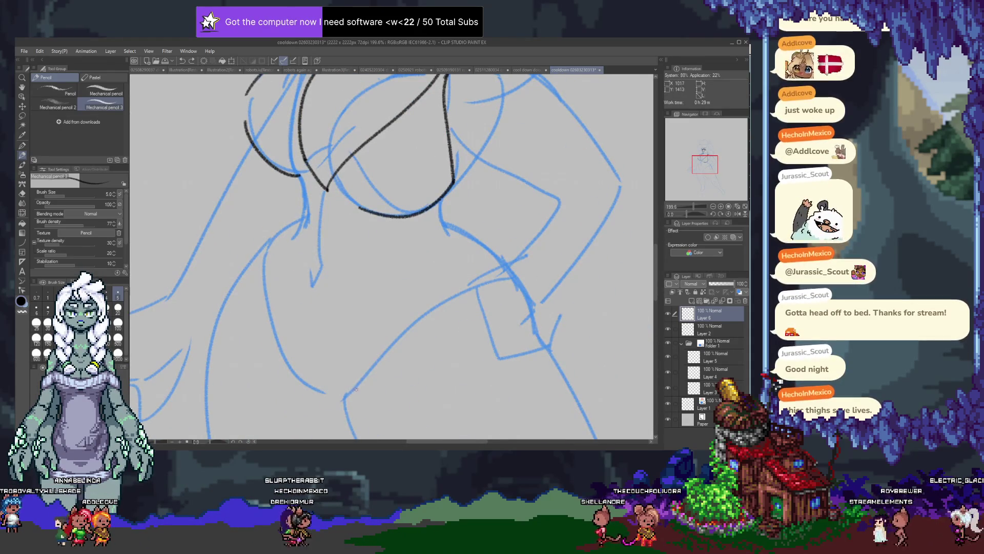
pyautogui.moveTo(446, 248); pyautogui.dragTo(495, 265)
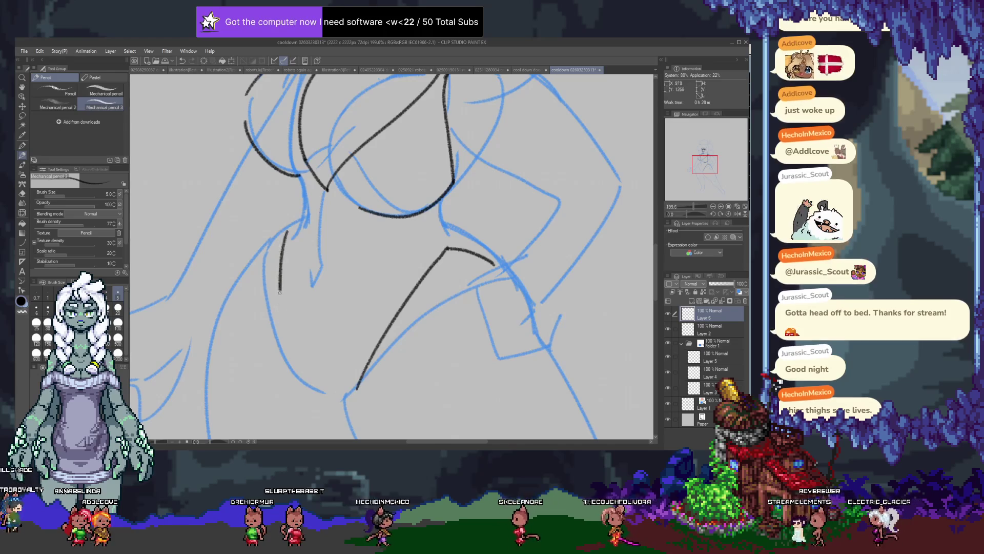
pyautogui.moveTo(289, 228); pyautogui.dragTo(297, 369)
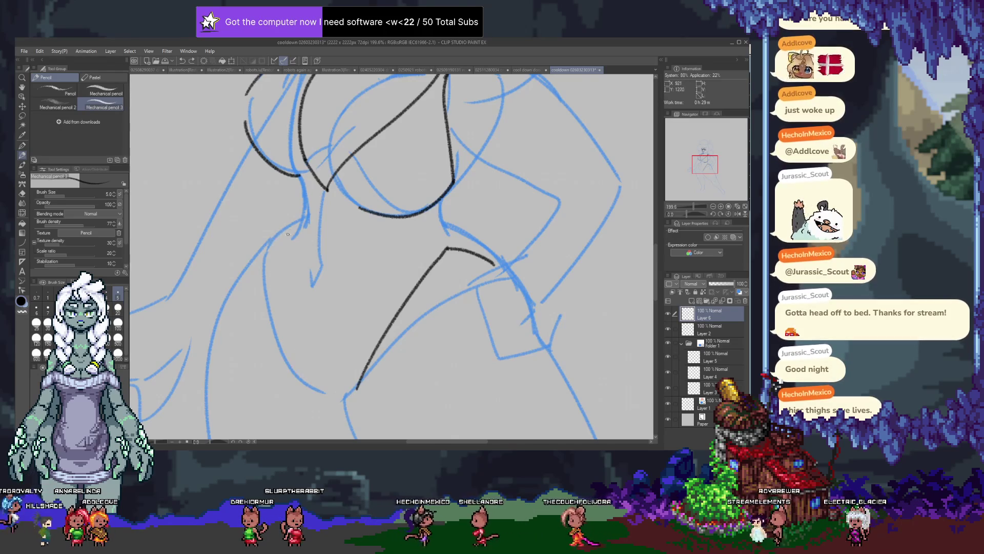
pyautogui.hotkey('ctrl', 'z')
pyautogui.moveTo(288, 226)
pyautogui.mouseDown()
pyautogui.moveTo(315, 390)
pyautogui.moveTo(340, 398)
pyautogui.mouseUp()
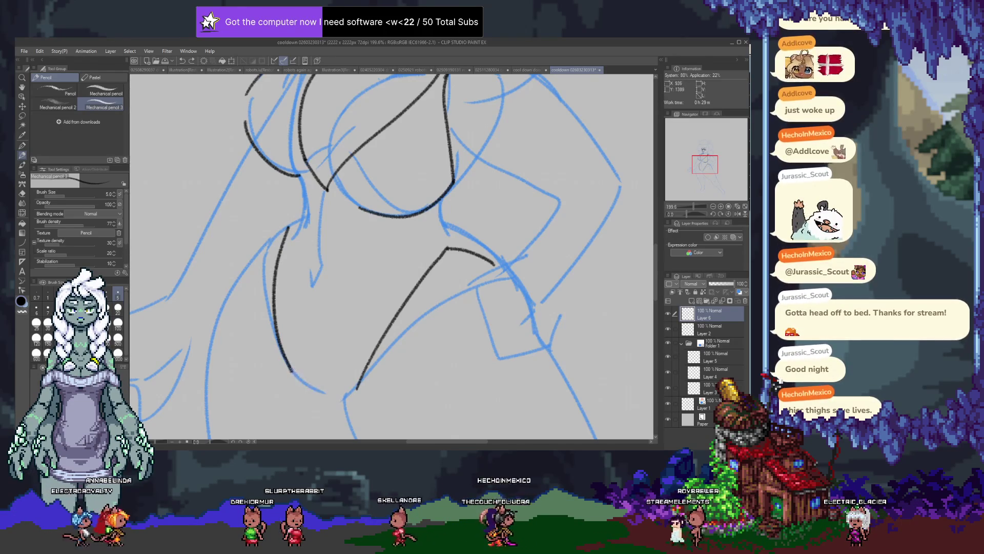
pyautogui.moveTo(292, 372); pyautogui.dragTo(354, 394)
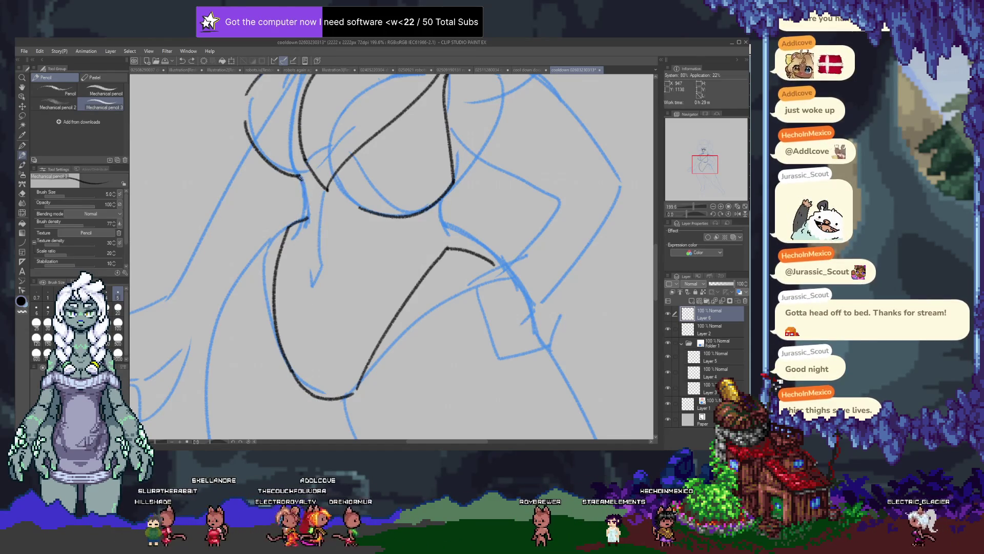
pyautogui.moveTo(324, 284)
pyautogui.mouseDown()
pyautogui.moveTo(334, 369)
pyautogui.moveTo(337, 282)
pyautogui.moveTo(320, 300)
pyautogui.mouseUp()
pyautogui.moveTo(403, 113); pyautogui.dragTo(336, 237)
# Step: Enable Layer Color on Layer 6 and add a new empty Layer 7 above it
pyautogui.scroll(-5, 324, 234)
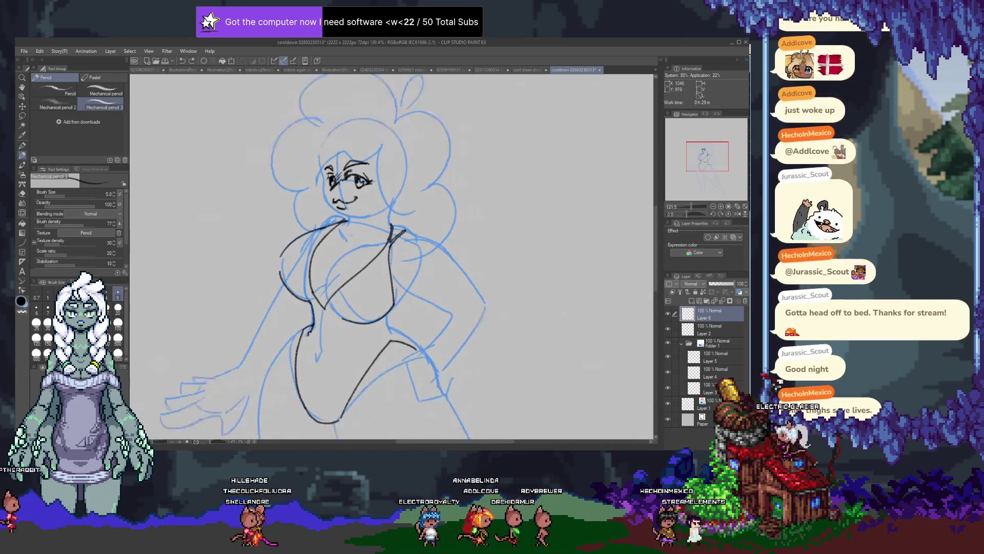
pyautogui.scroll(3, 308, 323)
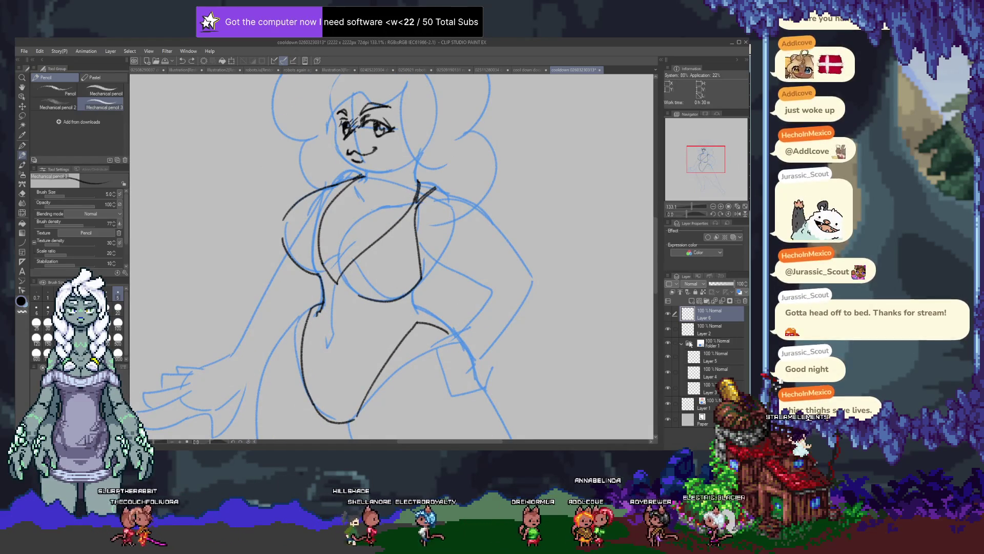
pyautogui.click(715, 291)
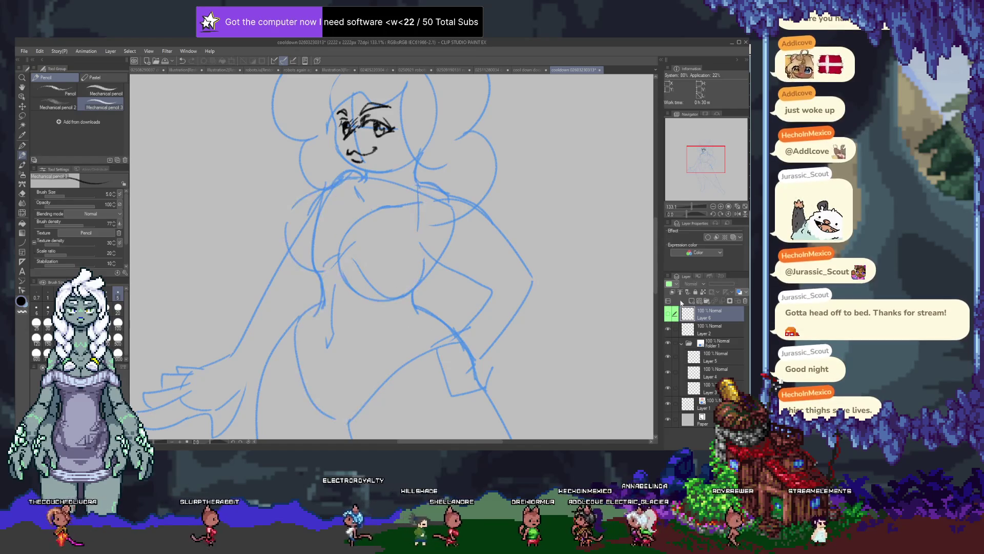
pyautogui.click(692, 301)
pyautogui.scroll(1, 335, 269)
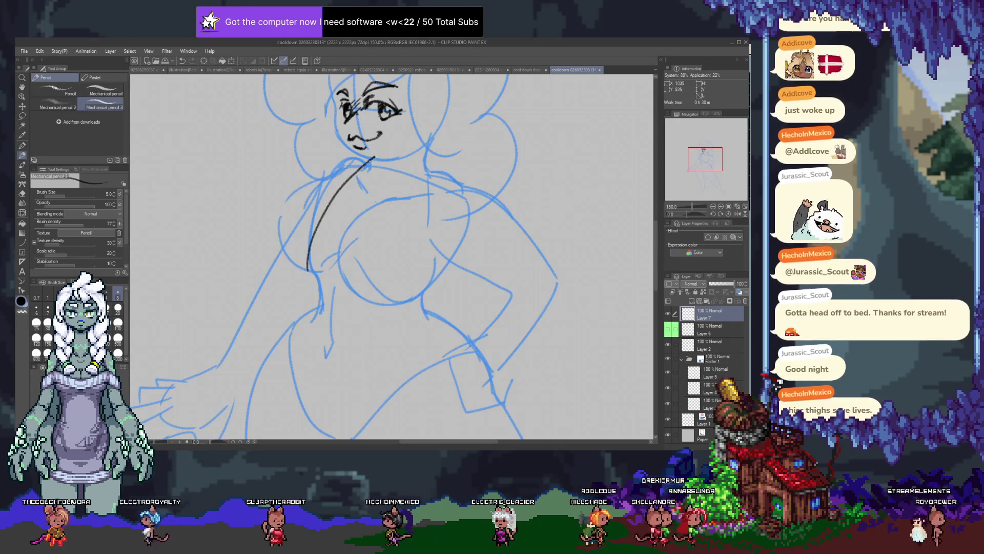
# Step: Draw and redraw the right chest diagonal and left shoulder lines on Layer 7, erasing a stray stroke
pyautogui.moveTo(371, 193)
pyautogui.mouseDown()
pyautogui.moveTo(380, 146)
pyautogui.moveTo(382, 190)
pyautogui.mouseUp()
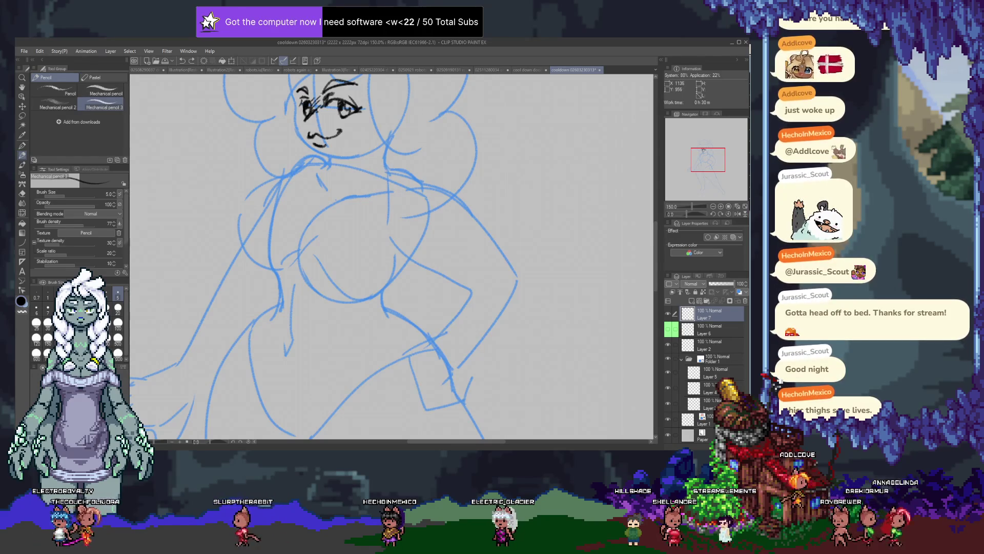
pyautogui.moveTo(340, 242); pyautogui.dragTo(322, 267)
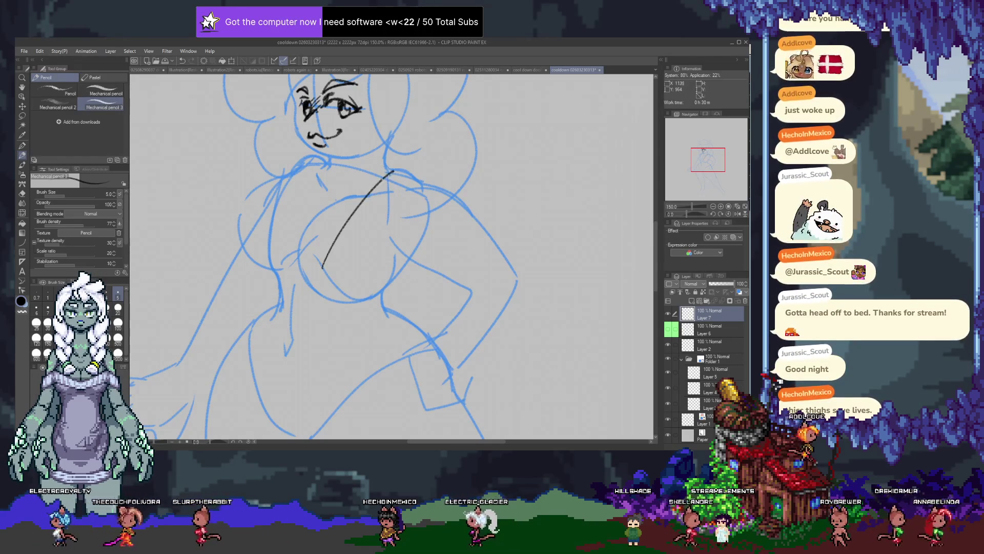
pyautogui.moveTo(323, 164)
pyautogui.mouseDown()
pyautogui.moveTo(253, 217)
pyautogui.moveTo(329, 169)
pyautogui.moveTo(251, 223)
pyautogui.moveTo(328, 164)
pyautogui.moveTo(363, 221)
pyautogui.mouseUp()
pyautogui.hotkey('ctrl', 'z')
pyautogui.hotkey('ctrl', 'z')
pyautogui.hotkey('ctrl', 'z')
pyautogui.hotkey('ctrl', 'z')
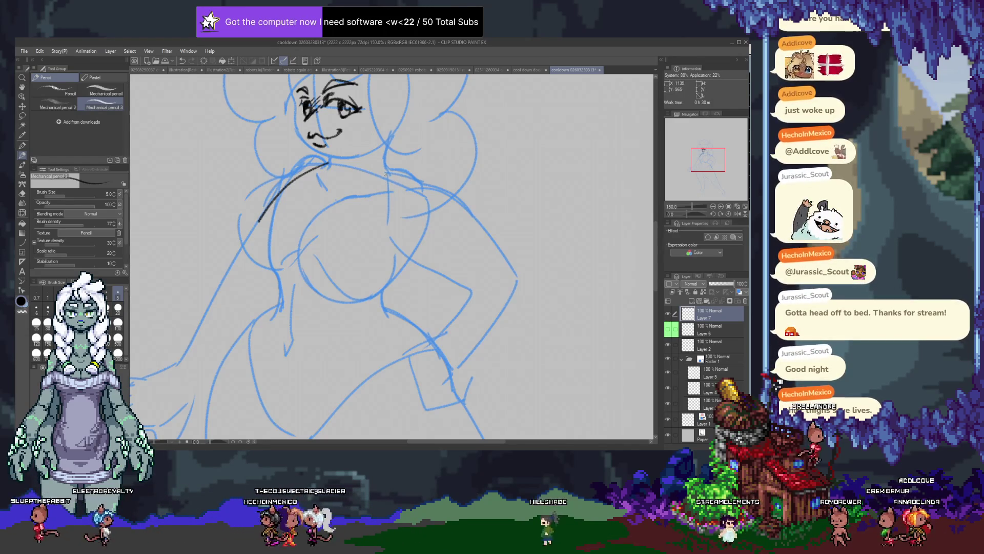
pyautogui.hotkey('ctrl', 'z')
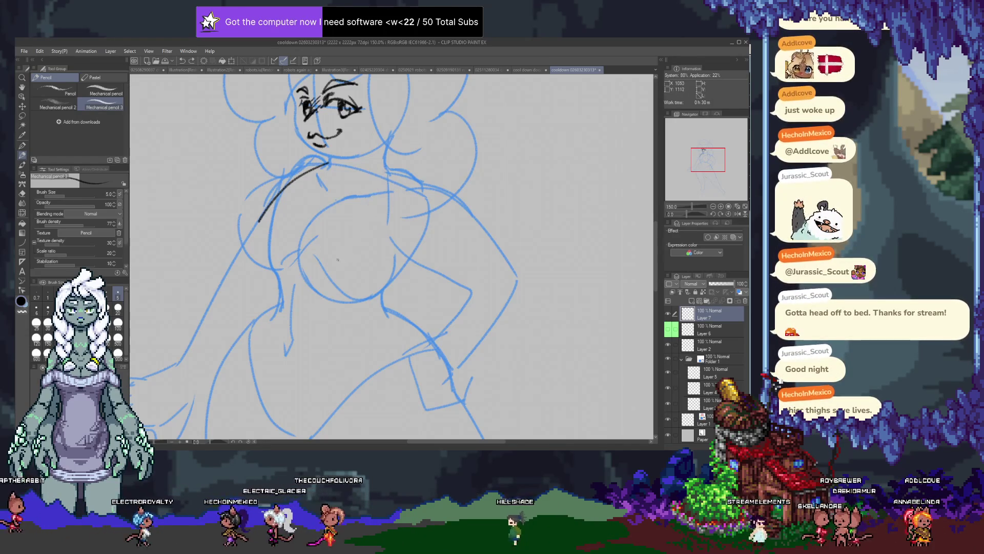
pyautogui.hotkey('ctrl', 'z')
pyautogui.hotkey('ctrl', 'z')
pyautogui.moveTo(387, 170); pyautogui.dragTo(344, 259)
pyautogui.press('e')
pyautogui.moveTo(261, 220)
pyautogui.mouseDown()
pyautogui.moveTo(282, 204)
pyautogui.moveTo(254, 221)
pyautogui.mouseUp()
pyautogui.press('p')
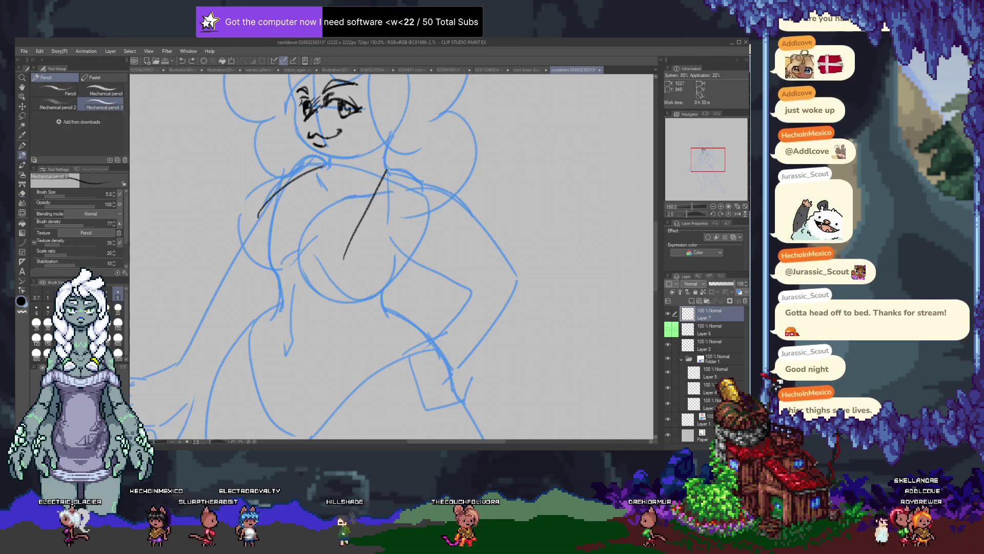
pyautogui.press('e')
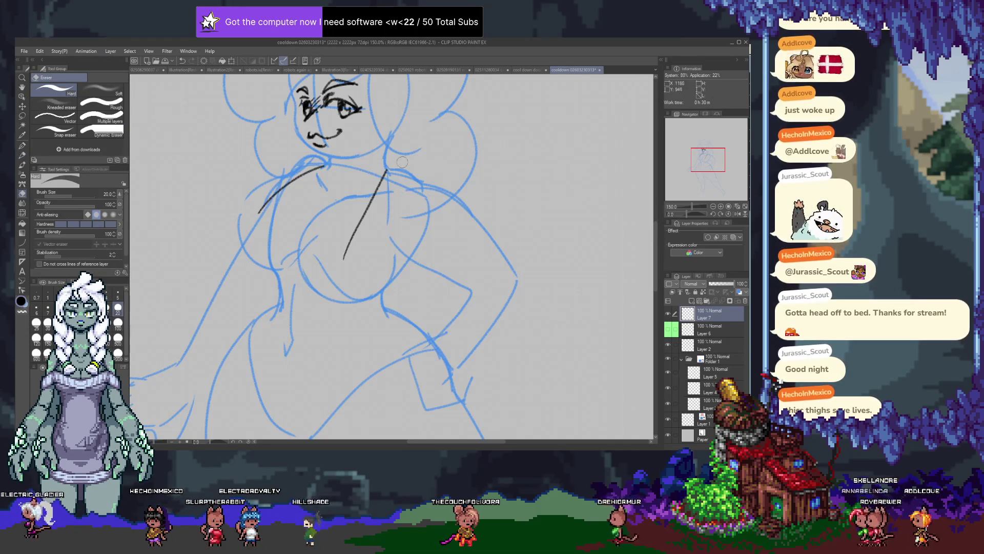
pyautogui.press('p')
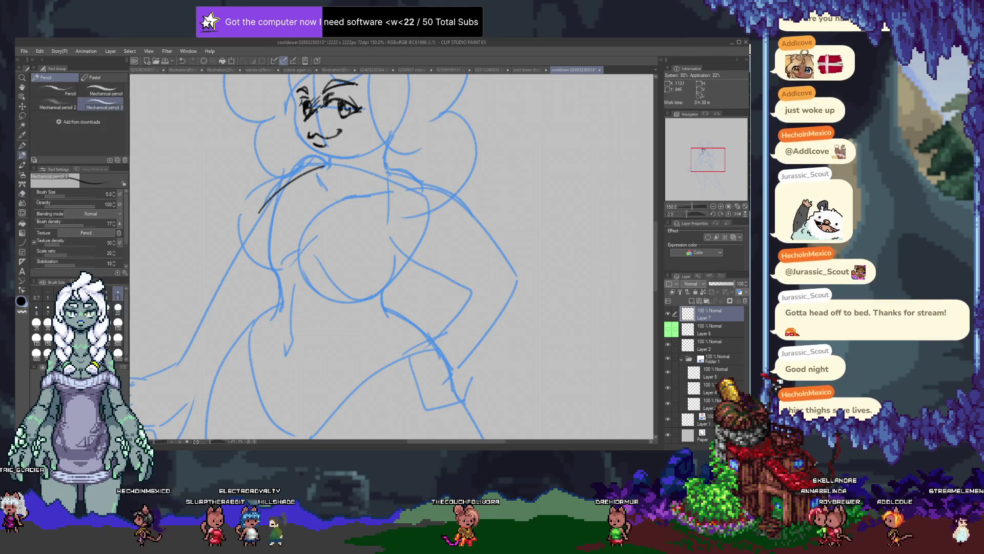
pyautogui.moveTo(386, 167); pyautogui.dragTo(352, 260)
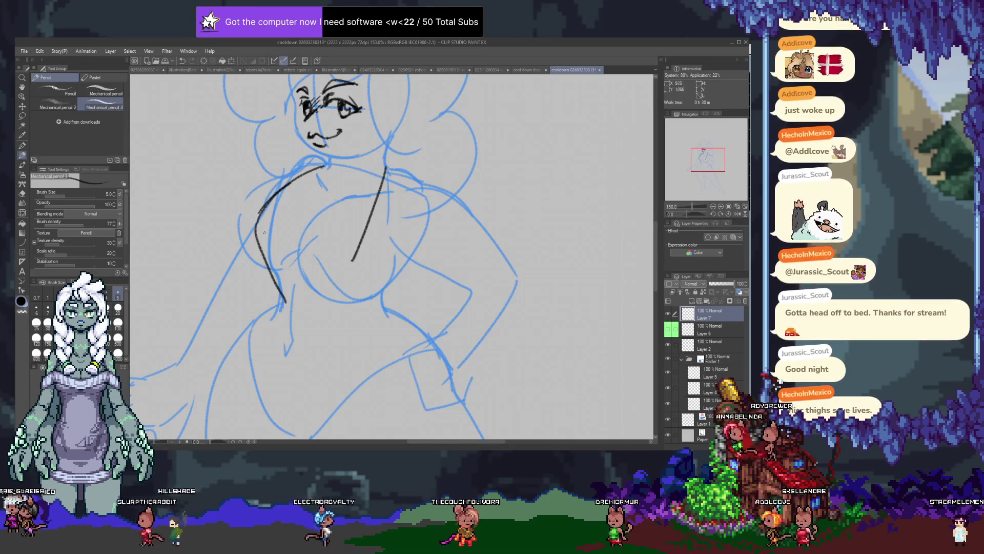
# Step: Set pencil stabilization to 14 and undo all the trial left torso strokes
pyautogui.moveTo(258, 221); pyautogui.dragTo(284, 290)
pyautogui.hotkey('ctrl', 'z')
pyautogui.moveTo(258, 221); pyautogui.dragTo(277, 281)
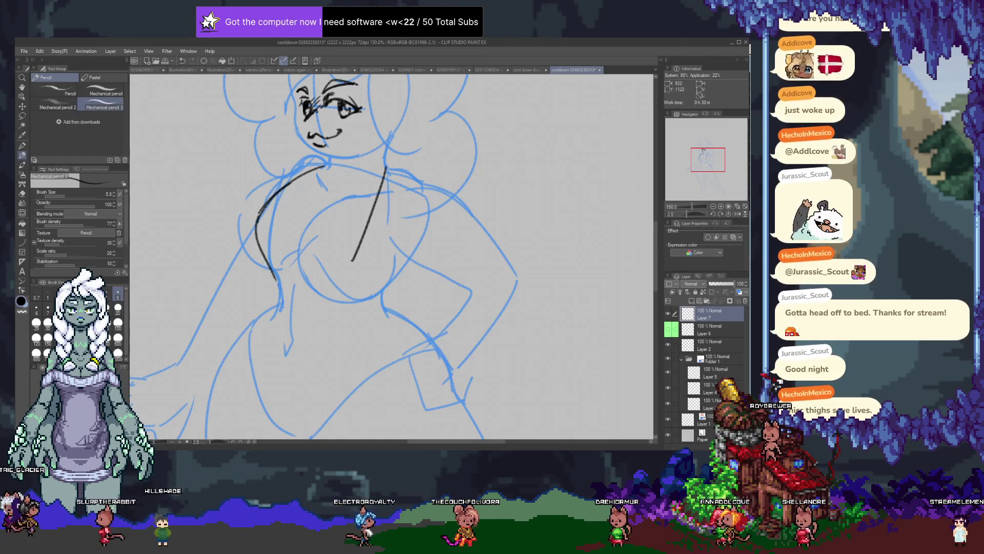
pyautogui.hotkey('ctrl', 'z')
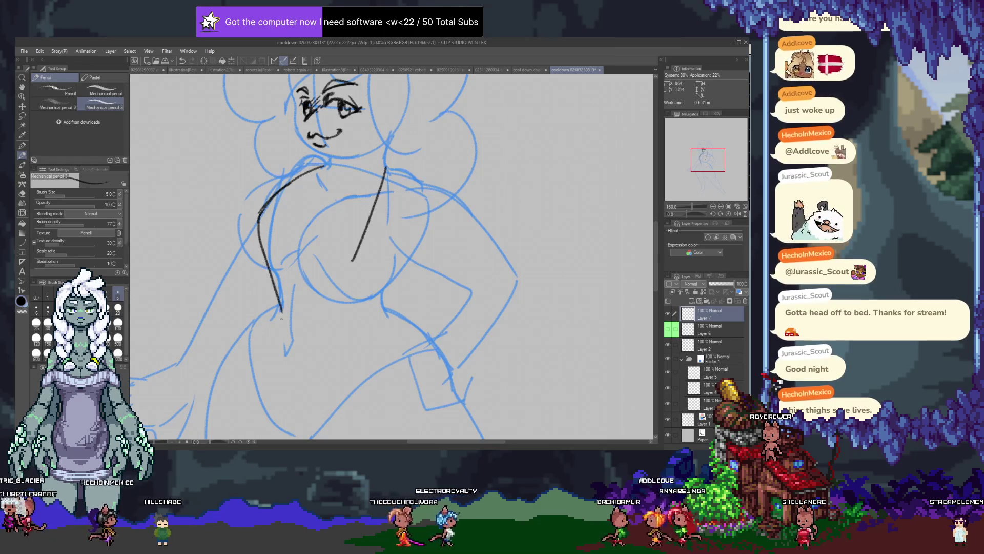
pyautogui.hotkey('ctrl', 'z')
pyautogui.click(45, 266)
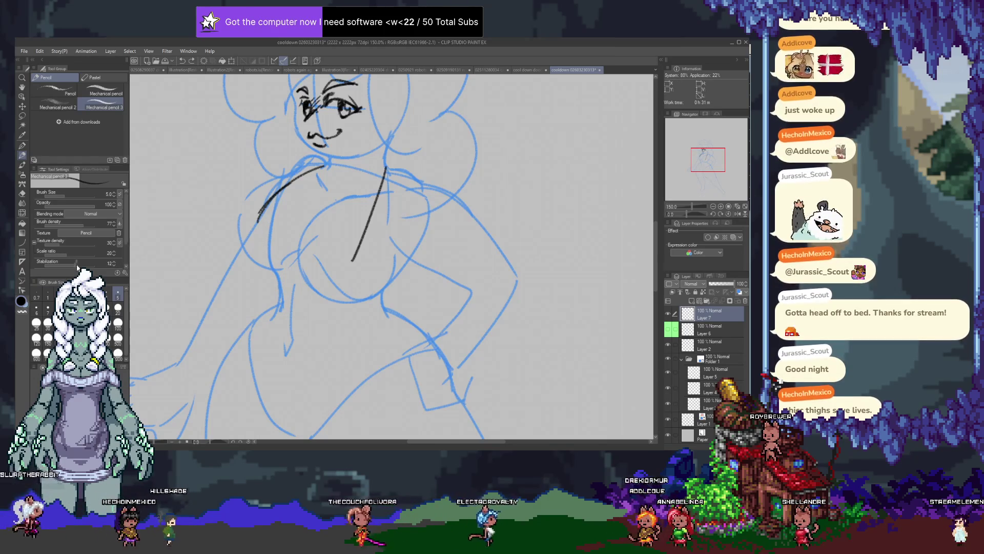
pyautogui.moveTo(270, 273); pyautogui.dragTo(282, 303)
pyautogui.hotkey('ctrl', 'z')
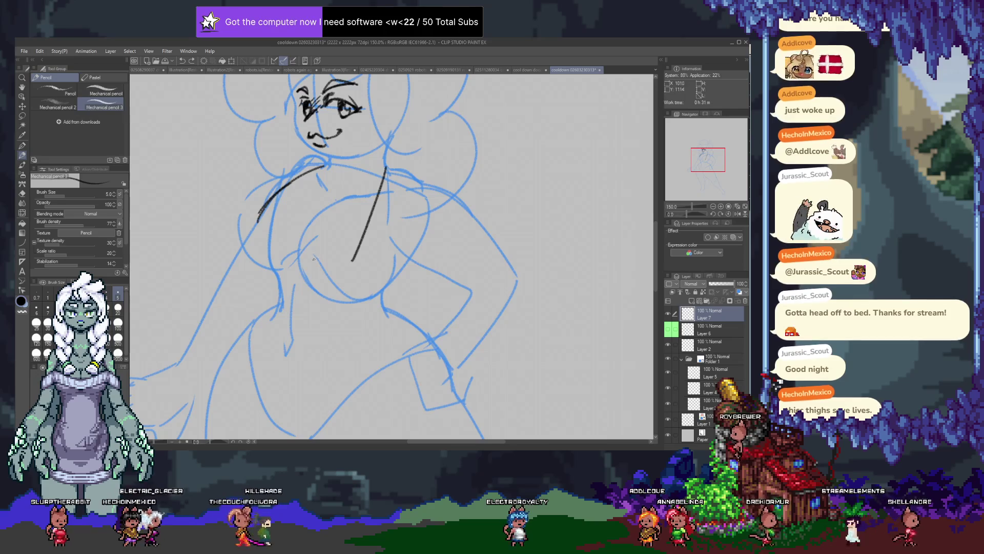
pyautogui.hotkey('ctrl', 'z')
pyautogui.hotkey('ctrl', 'z')
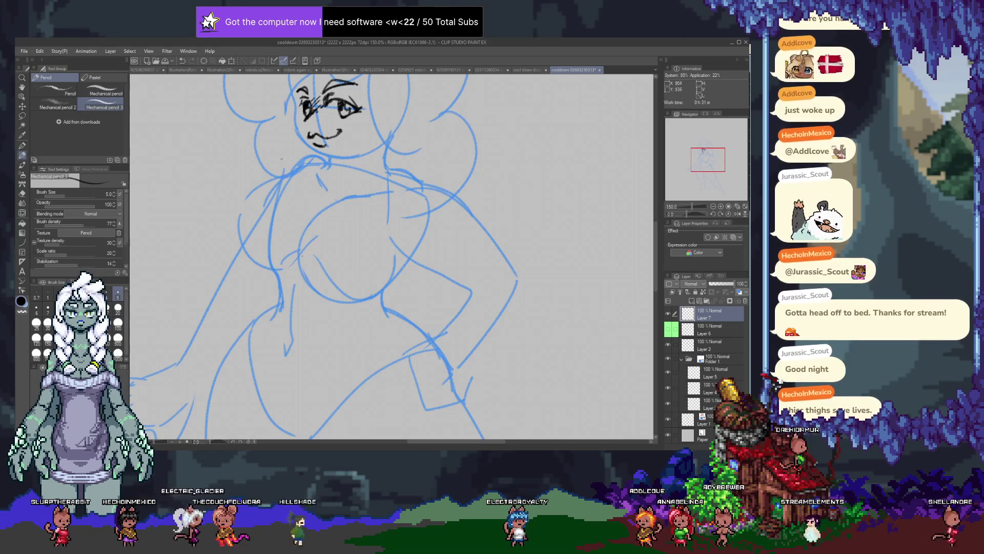
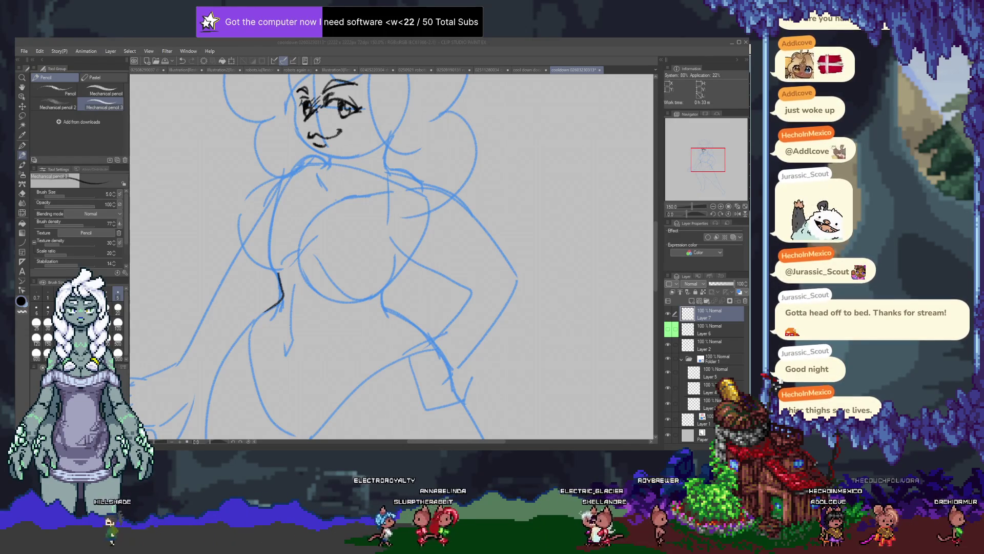
# Step: Undo the curved stroke under the chest and erase the dark stroke on the left waist
pyautogui.click(354, 39)
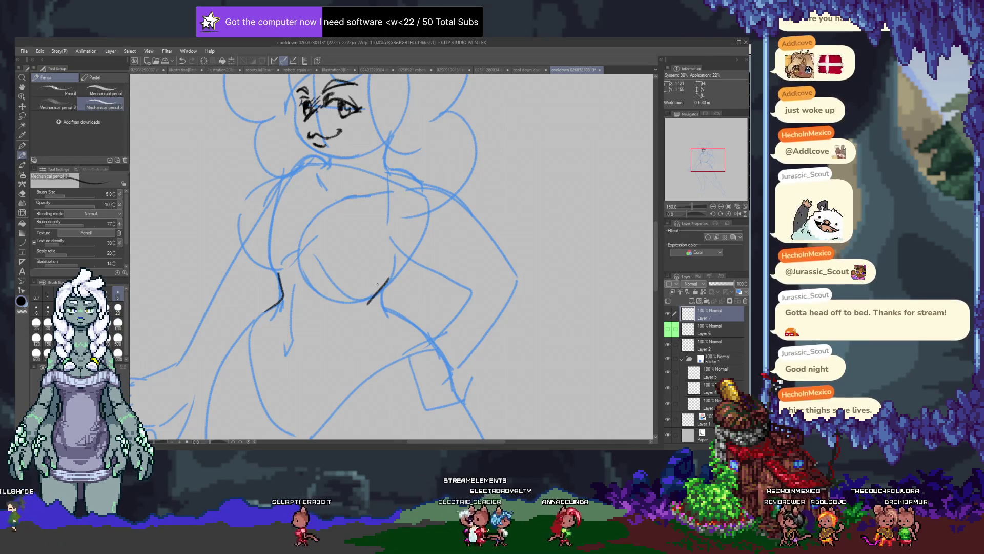
pyautogui.moveTo(371, 295)
pyautogui.mouseDown()
pyautogui.moveTo(390, 250)
pyautogui.moveTo(372, 267)
pyautogui.mouseUp()
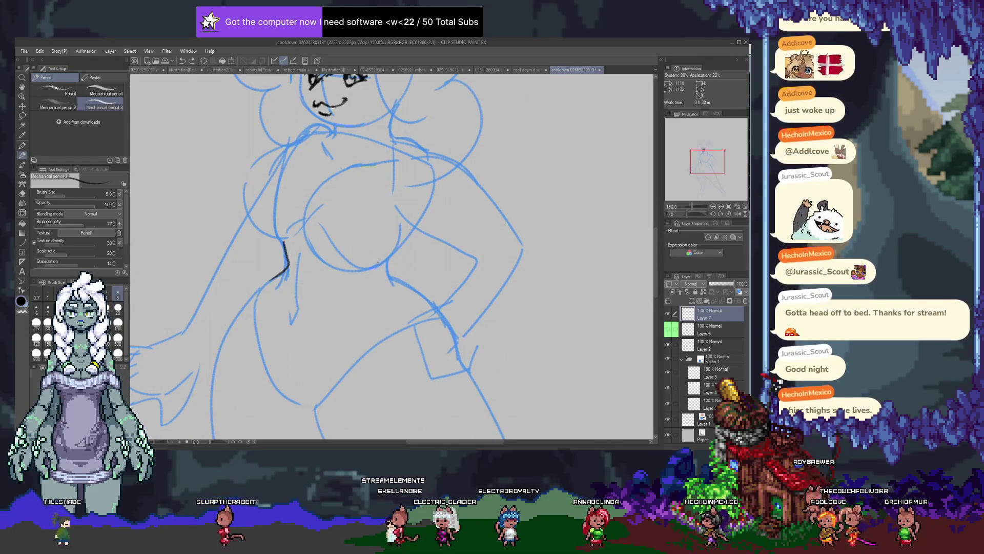
pyautogui.hotkey('ctrl', 'z')
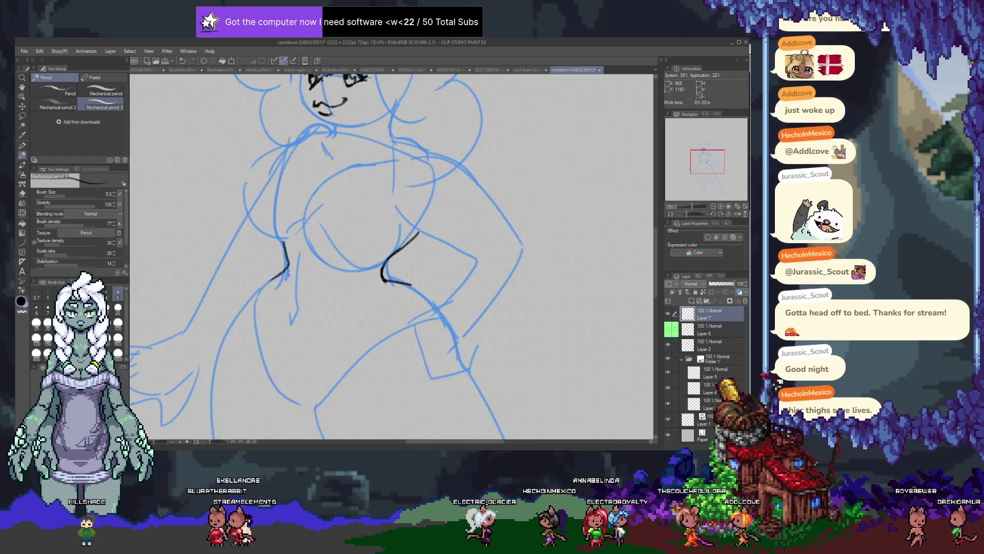
pyautogui.press('e')
pyautogui.moveTo(284, 244); pyautogui.dragTo(265, 289)
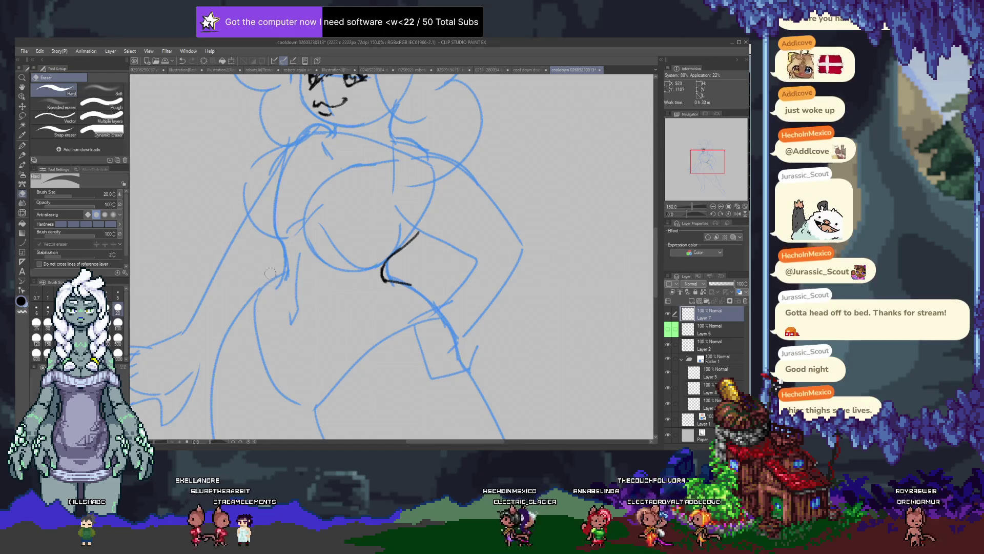
pyautogui.press('p')
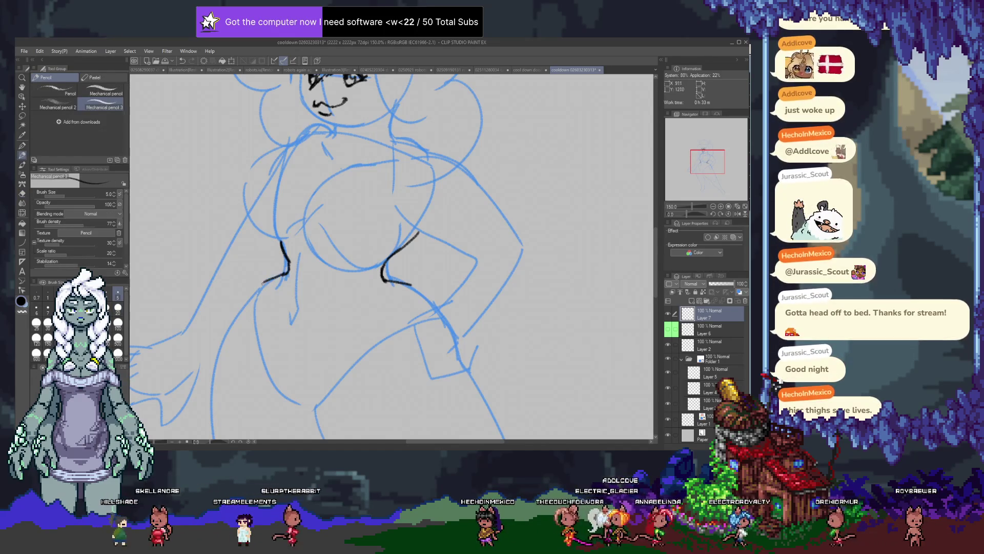
# Step: Redraw the left waist line down toward the hip, trimming the lower curve and its hook
pyautogui.hotkey('ctrl', 'z')
pyautogui.moveTo(279, 290)
pyautogui.mouseDown()
pyautogui.moveTo(288, 276)
pyautogui.moveTo(277, 279)
pyautogui.moveTo(285, 332)
pyautogui.mouseUp()
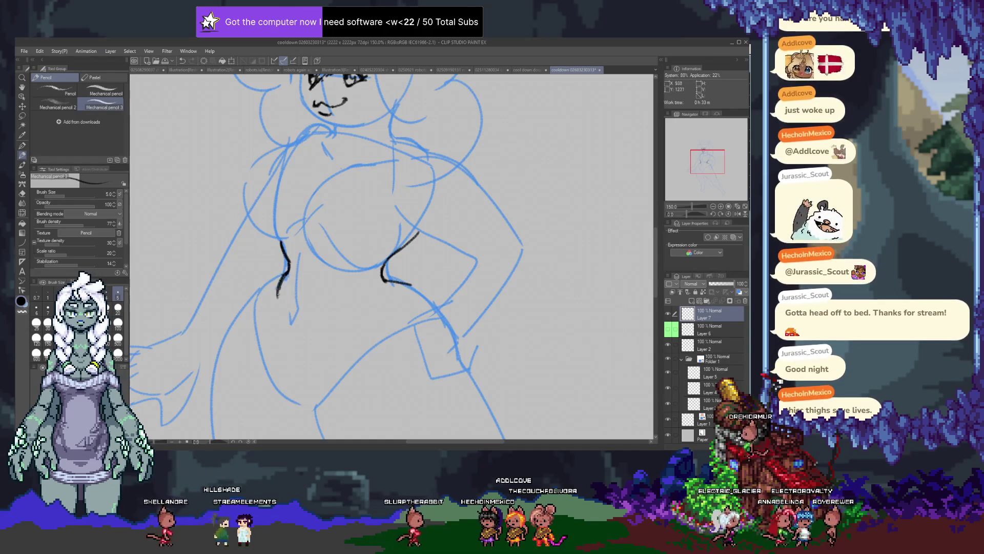
pyautogui.moveTo(288, 275)
pyautogui.mouseDown()
pyautogui.moveTo(285, 343)
pyautogui.moveTo(297, 351)
pyautogui.mouseUp()
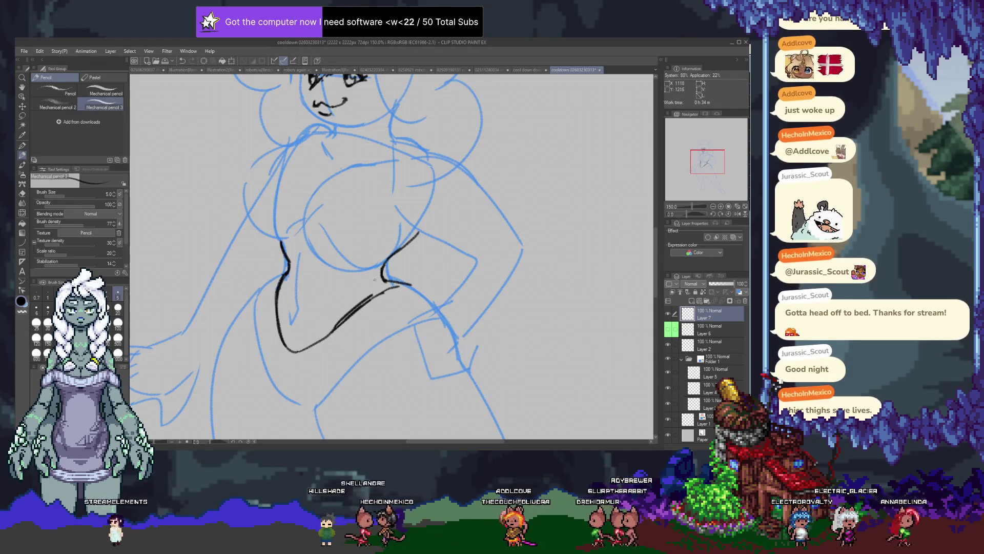
pyautogui.press('e')
pyautogui.moveTo(277, 287)
pyautogui.mouseDown()
pyautogui.moveTo(280, 318)
pyautogui.moveTo(301, 345)
pyautogui.moveTo(405, 286)
pyautogui.mouseUp()
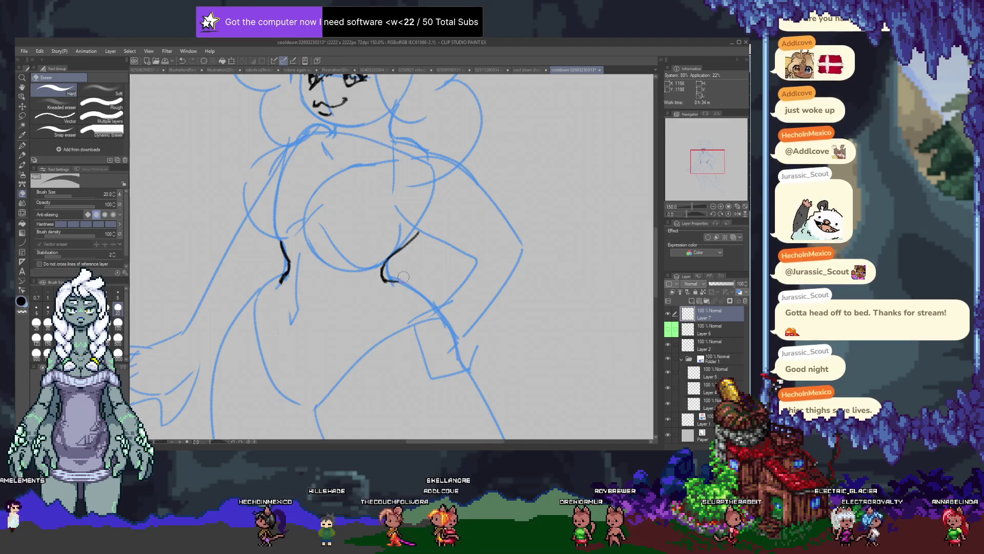
pyautogui.press('p')
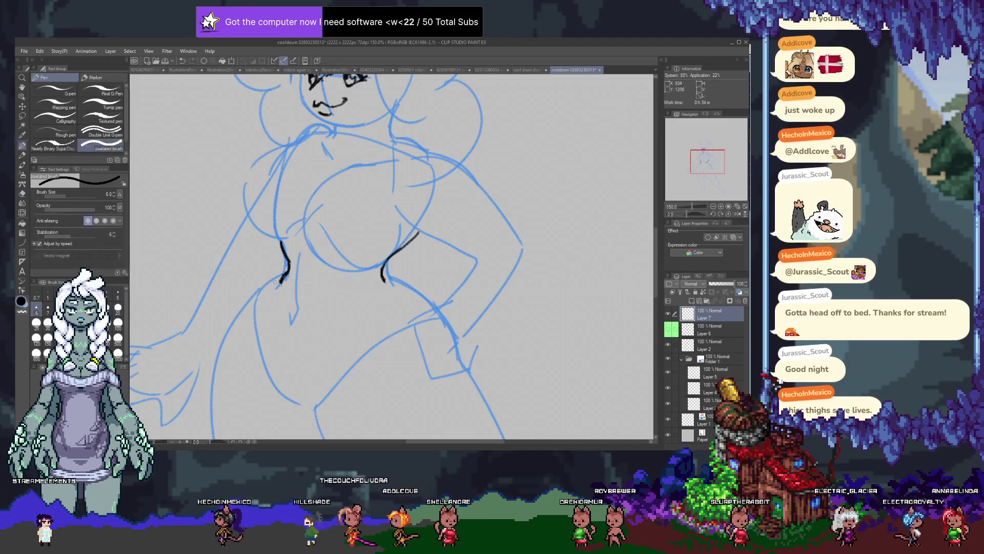
pyautogui.moveTo(280, 286); pyautogui.dragTo(321, 308)
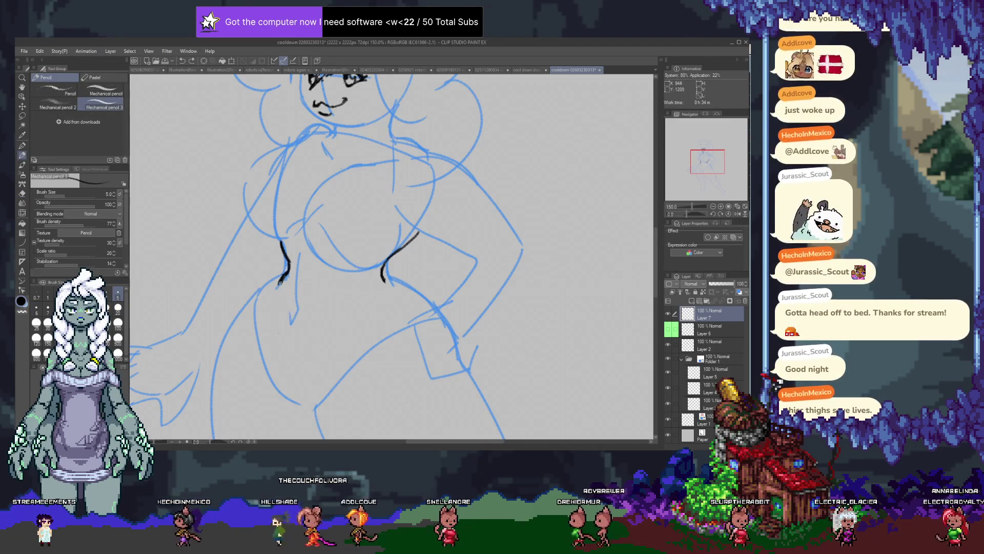
pyautogui.hotkey('ctrl', 'z')
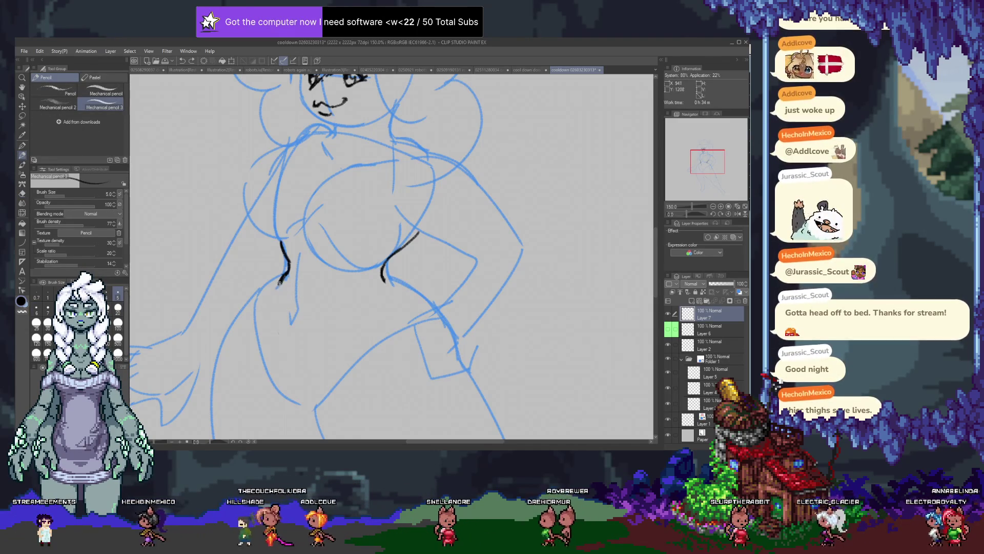
# Step: Draw the bodice's curved lower edge across the hips, trim its right end, and add a left waist stroke
pyautogui.moveTo(303, 313); pyautogui.dragTo(382, 288)
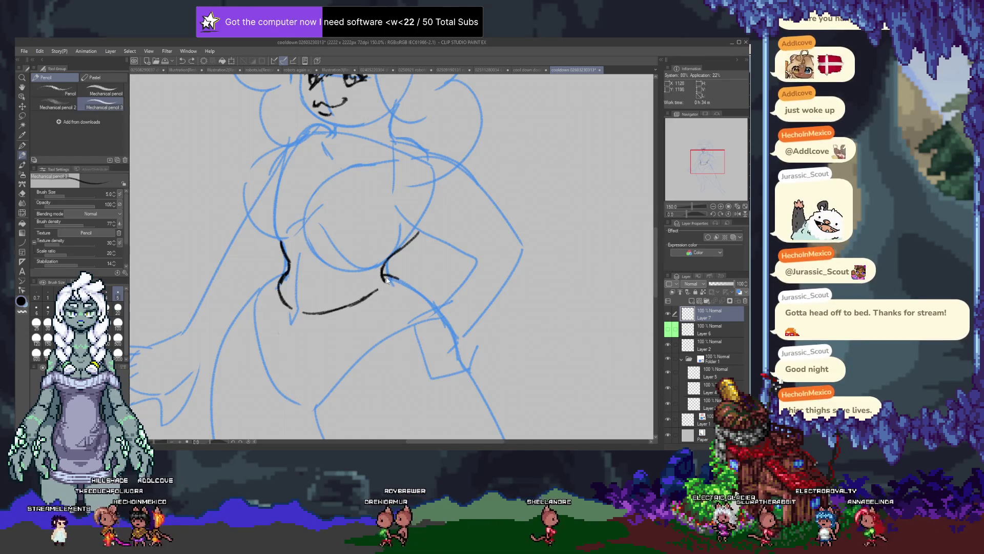
pyautogui.press('p')
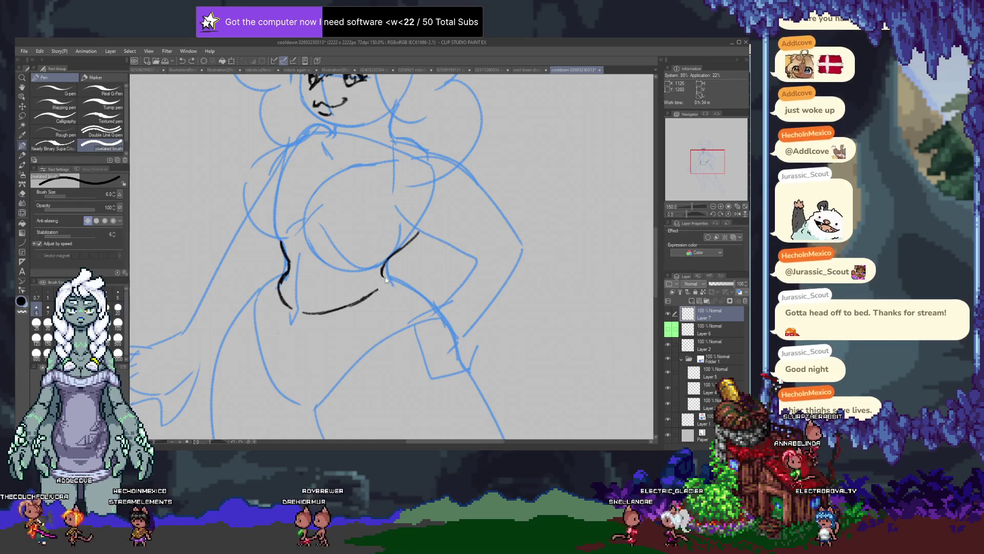
pyautogui.press('p')
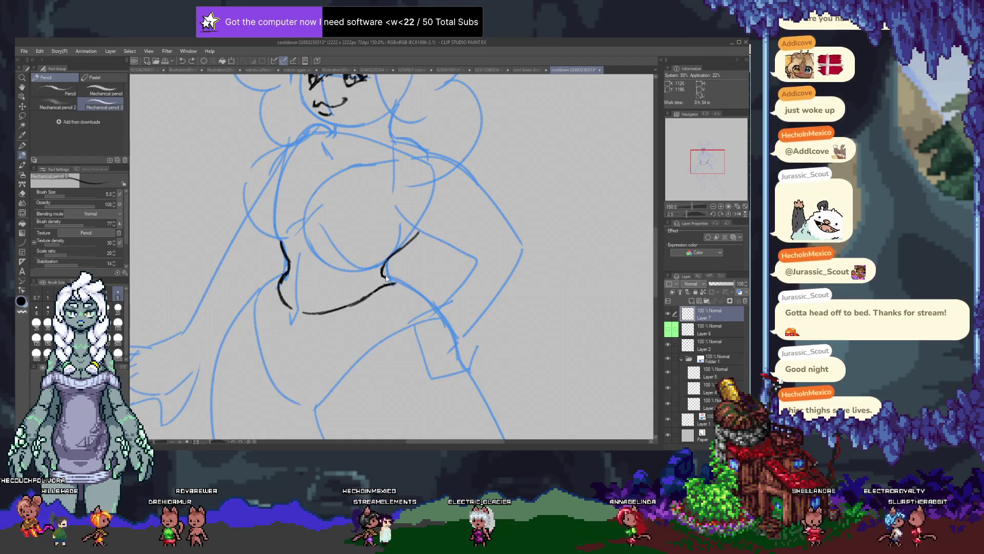
pyautogui.moveTo(413, 287); pyautogui.dragTo(394, 282)
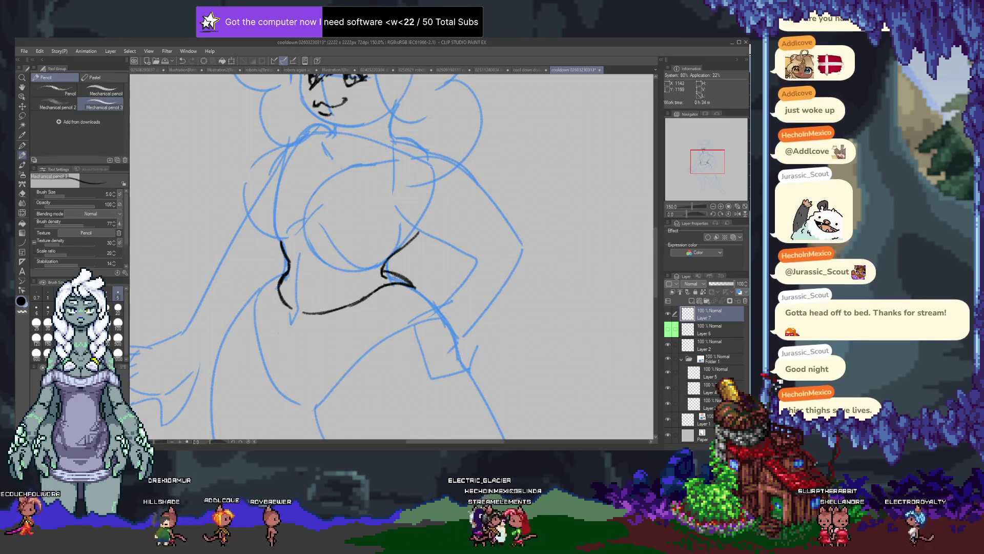
pyautogui.press('e')
pyautogui.moveTo(415, 286); pyautogui.dragTo(392, 279)
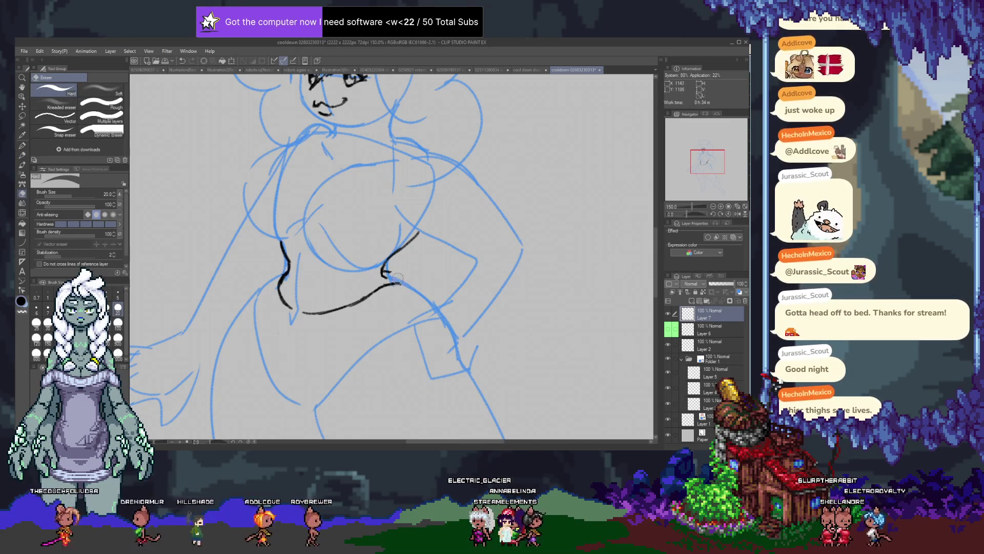
pyautogui.press('p')
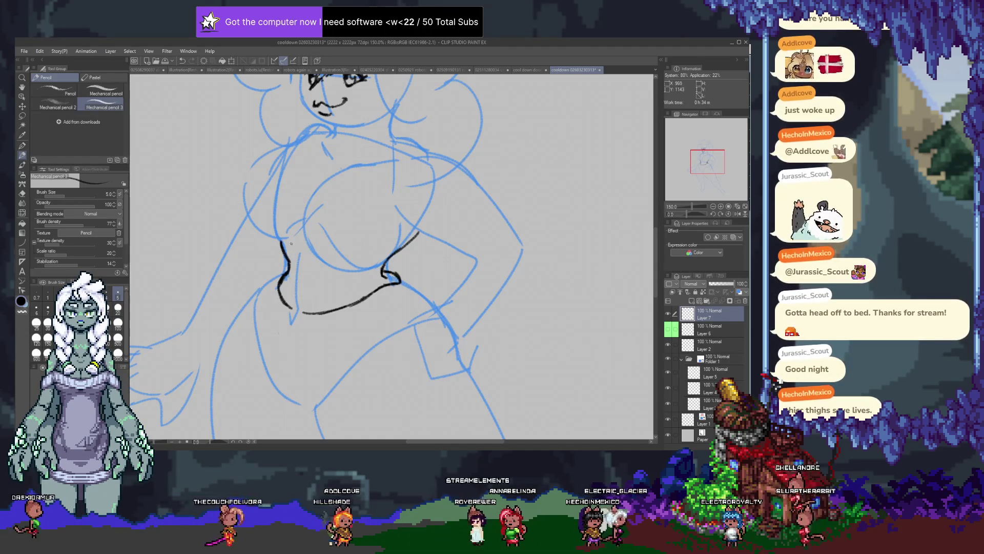
pyautogui.moveTo(290, 241); pyautogui.dragTo(304, 323)
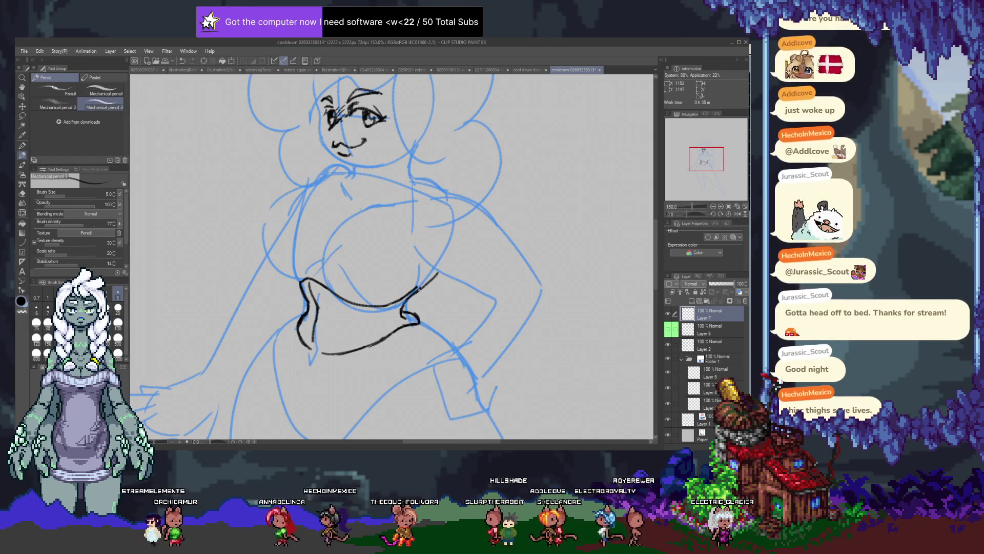
# Step: Draw the bodice's curved top edge from its top-left corner across to the right
pyautogui.press('e')
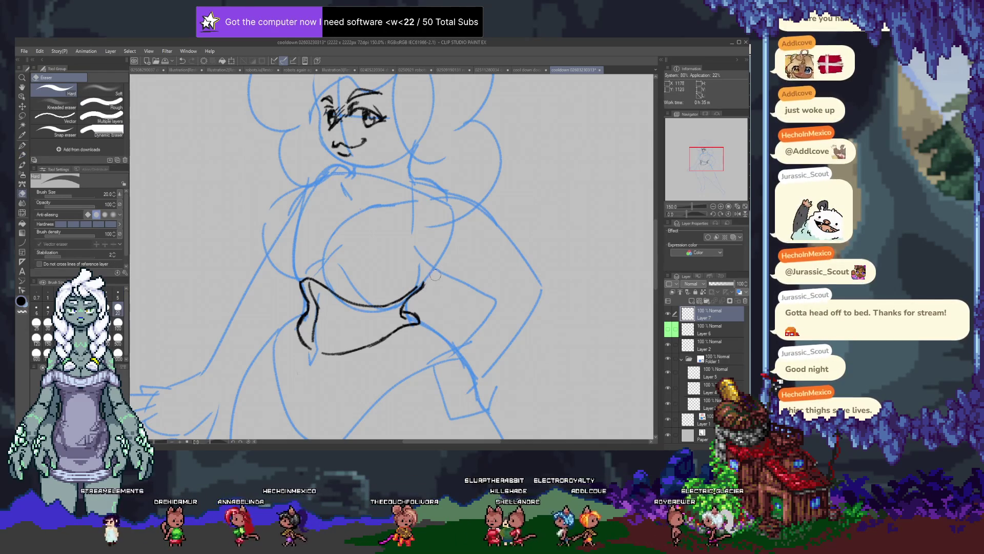
pyautogui.press('p')
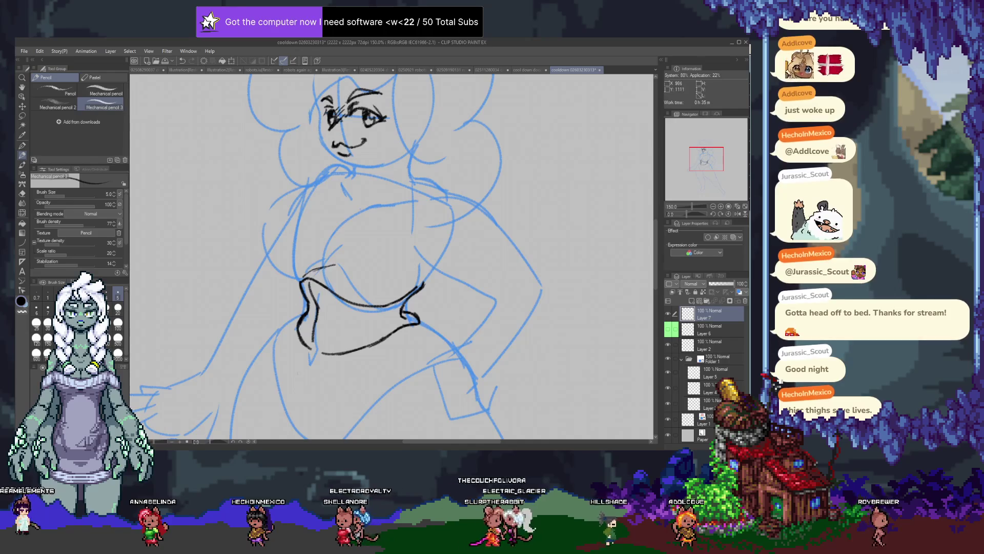
pyautogui.moveTo(325, 266); pyautogui.dragTo(356, 259)
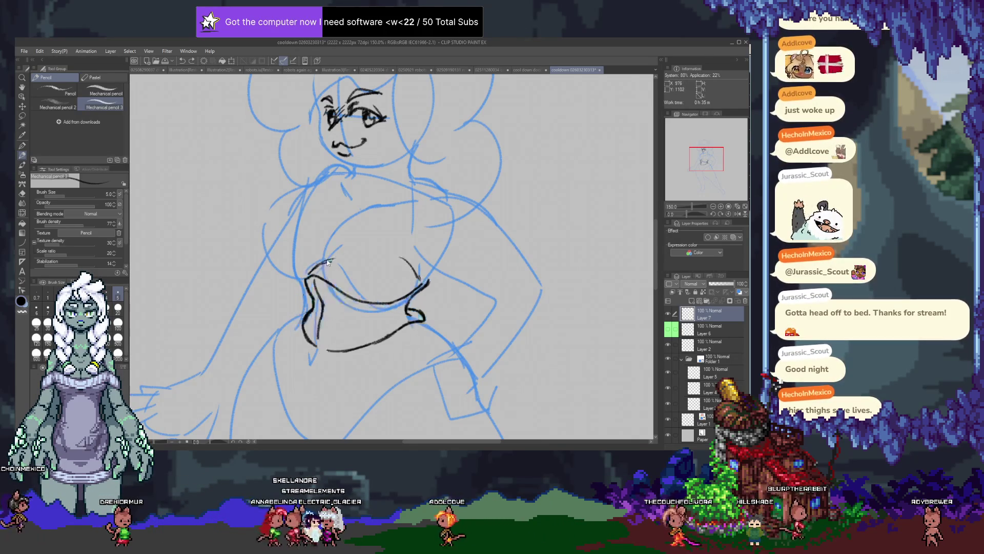
pyautogui.moveTo(307, 268); pyautogui.dragTo(330, 262)
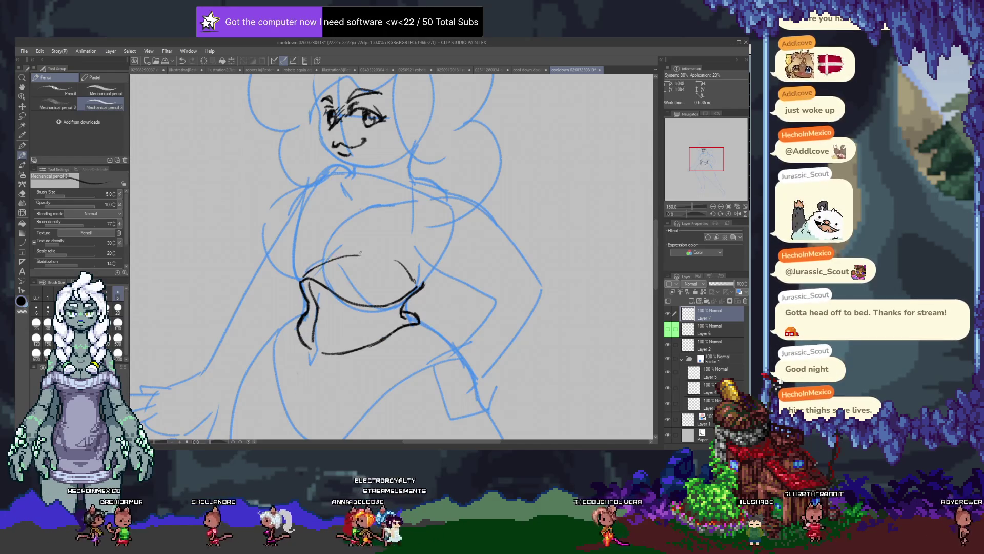
pyautogui.moveTo(358, 259); pyautogui.dragTo(358, 276)
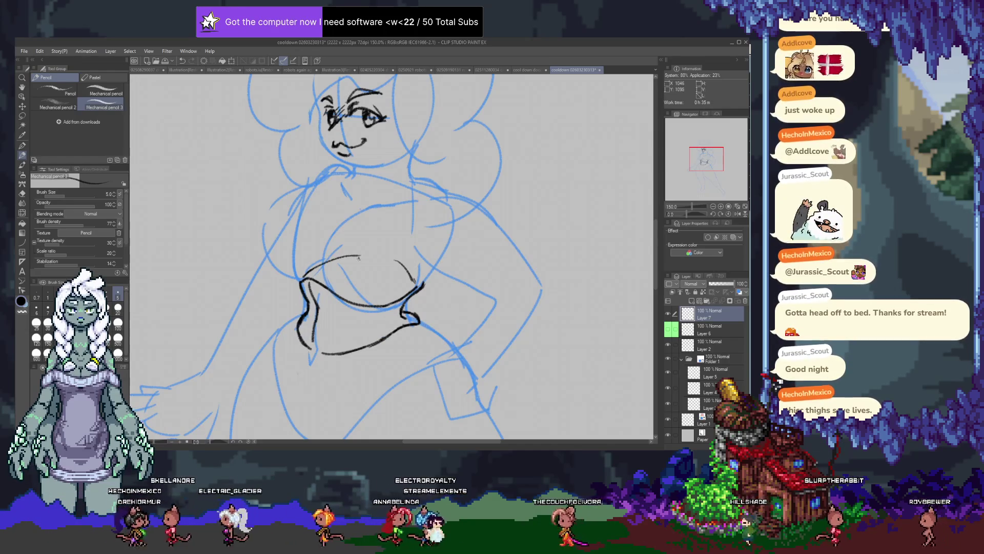
pyautogui.hotkey('ctrl', 'z')
pyautogui.hotkey('ctrl', 'z')
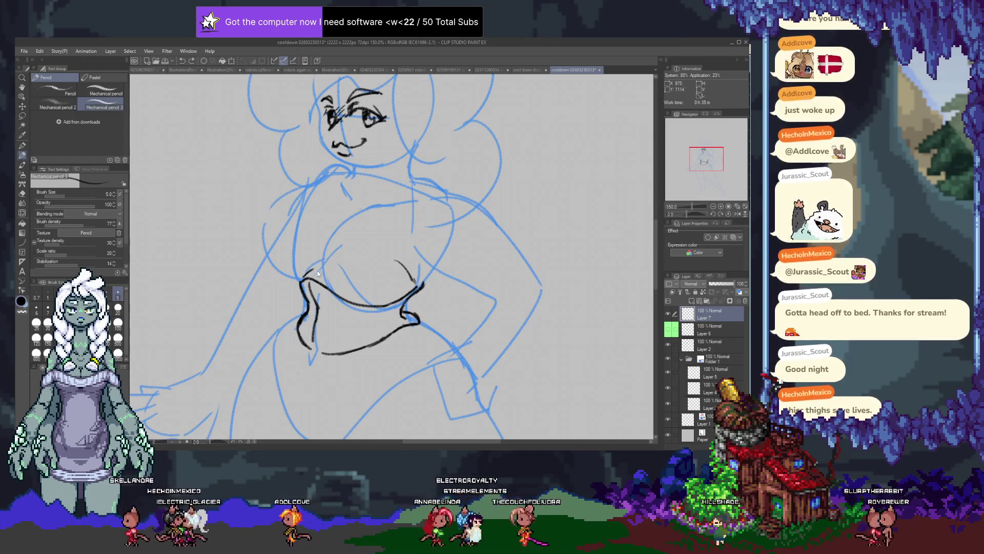
pyautogui.moveTo(306, 269)
pyautogui.mouseDown()
pyautogui.moveTo(388, 257)
pyautogui.moveTo(382, 292)
pyautogui.mouseUp()
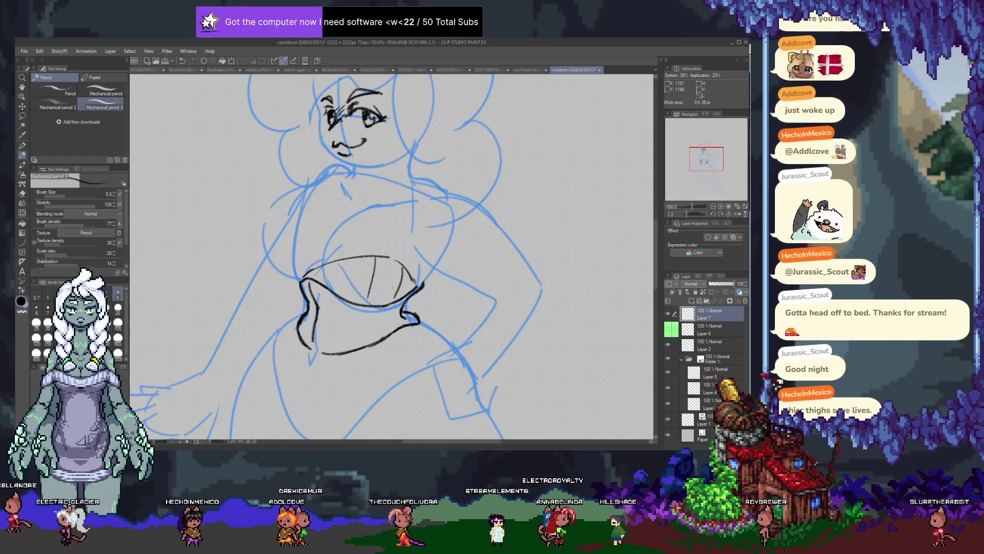
# Step: Erase the small hook at the corset's lower right and tag the corset layer blue
pyautogui.press('e')
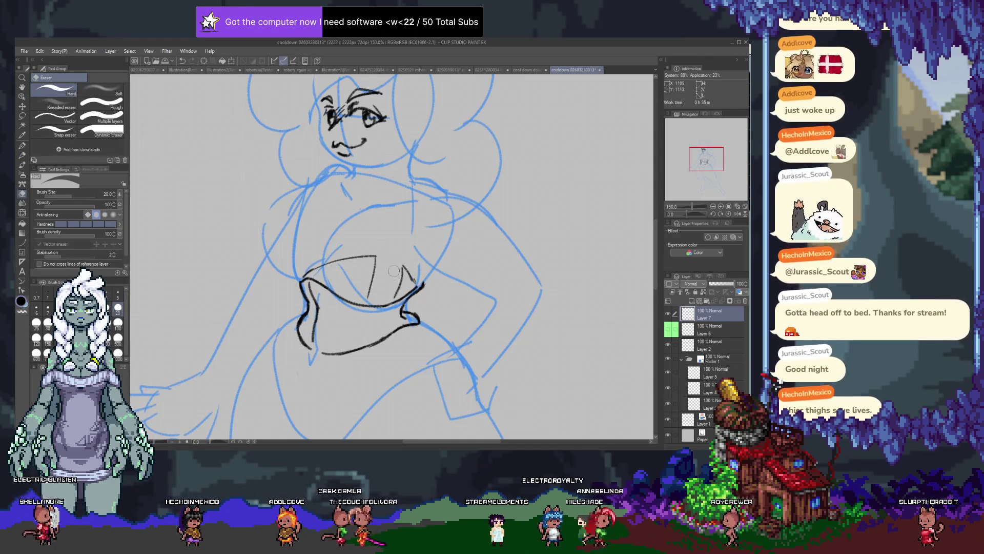
pyautogui.press('p')
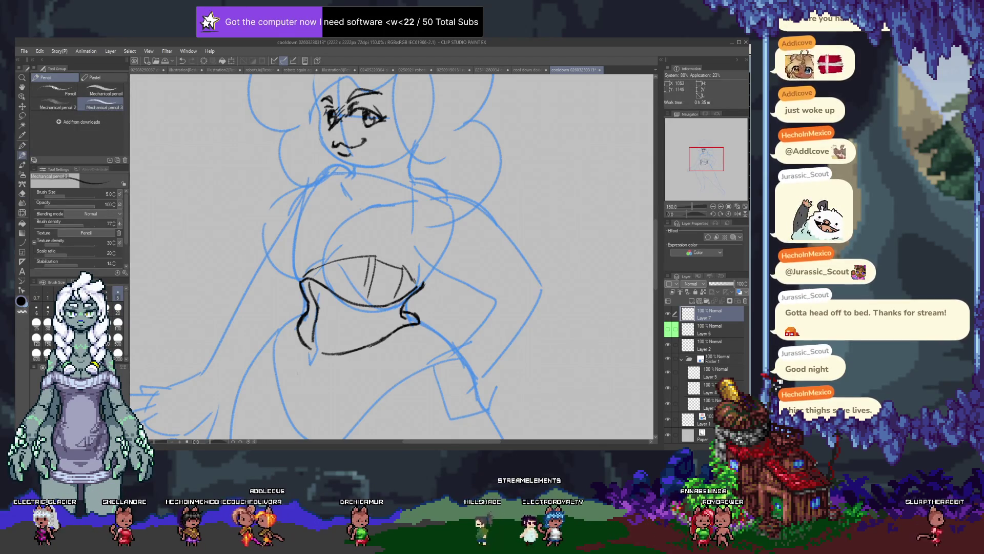
pyautogui.moveTo(389, 316); pyautogui.dragTo(397, 325)
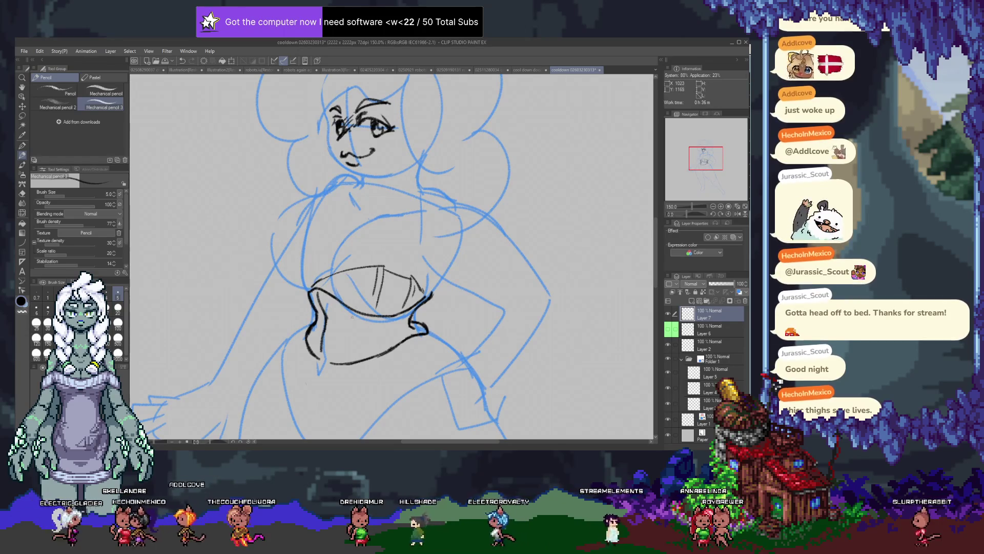
pyautogui.moveTo(309, 286); pyautogui.dragTo(314, 258)
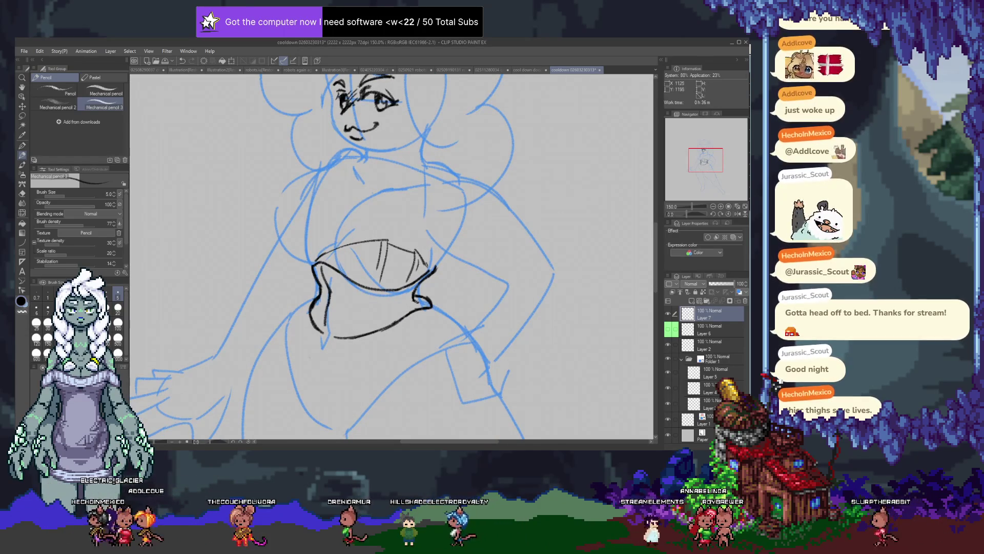
pyautogui.press('e')
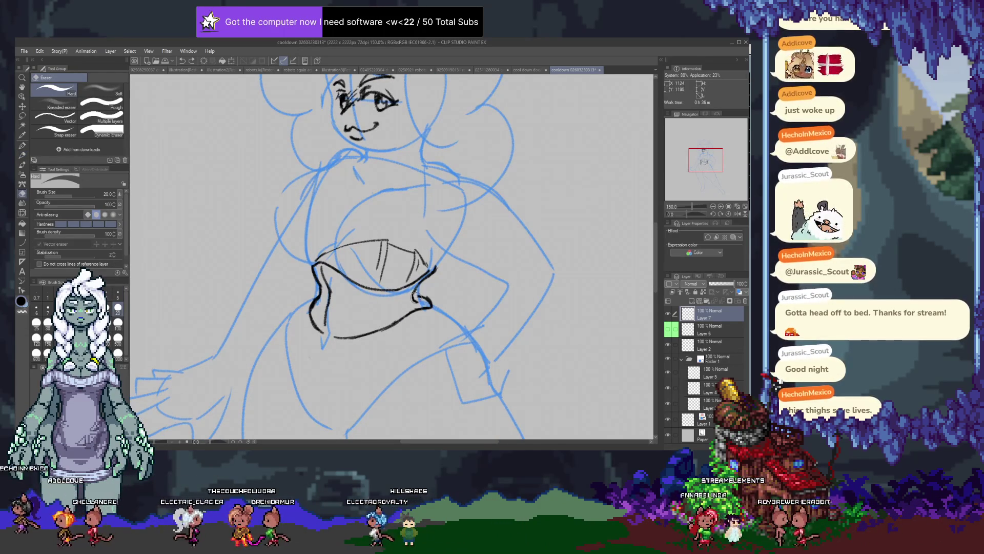
pyautogui.moveTo(415, 299); pyautogui.dragTo(427, 311)
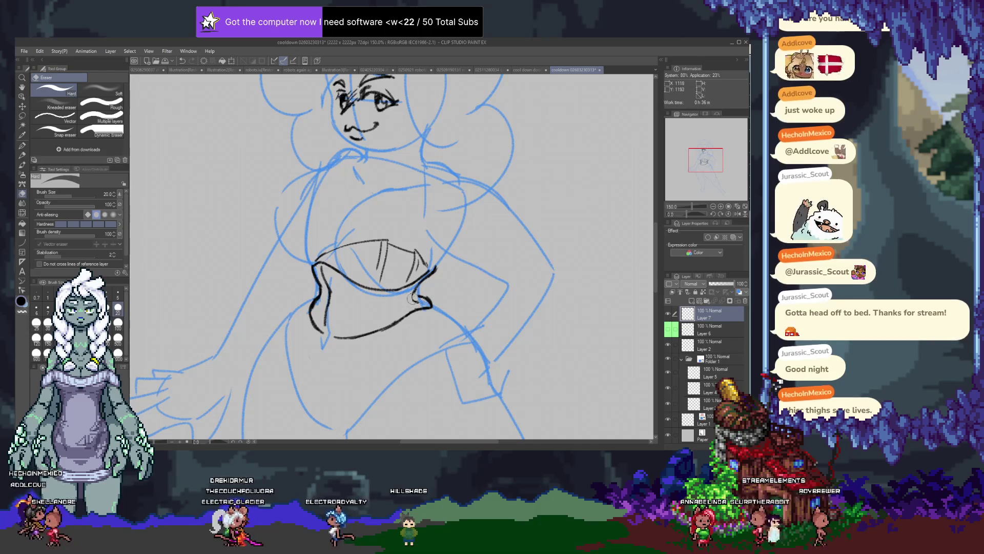
pyautogui.press('p')
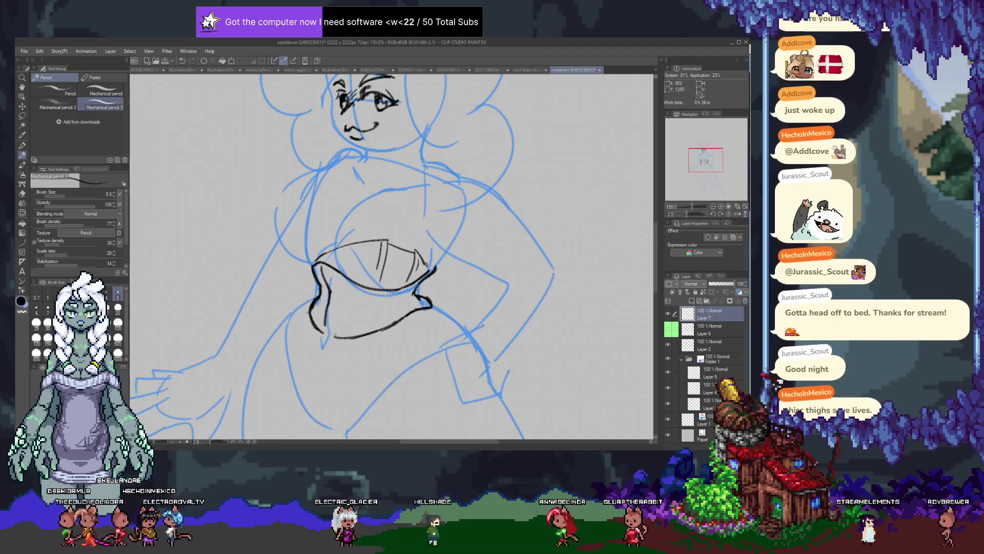
pyautogui.press('e')
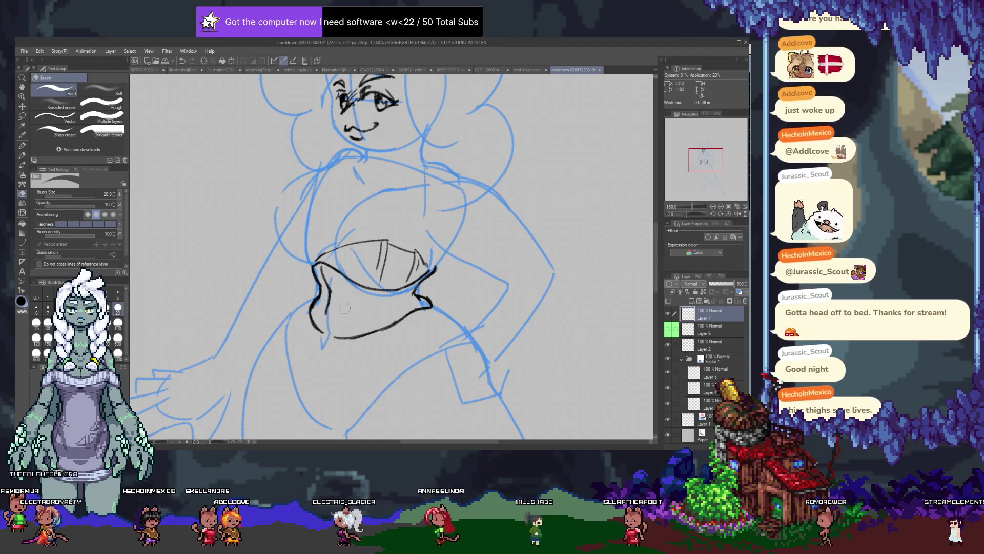
pyautogui.press('p')
pyautogui.moveTo(343, 337); pyautogui.dragTo(391, 314)
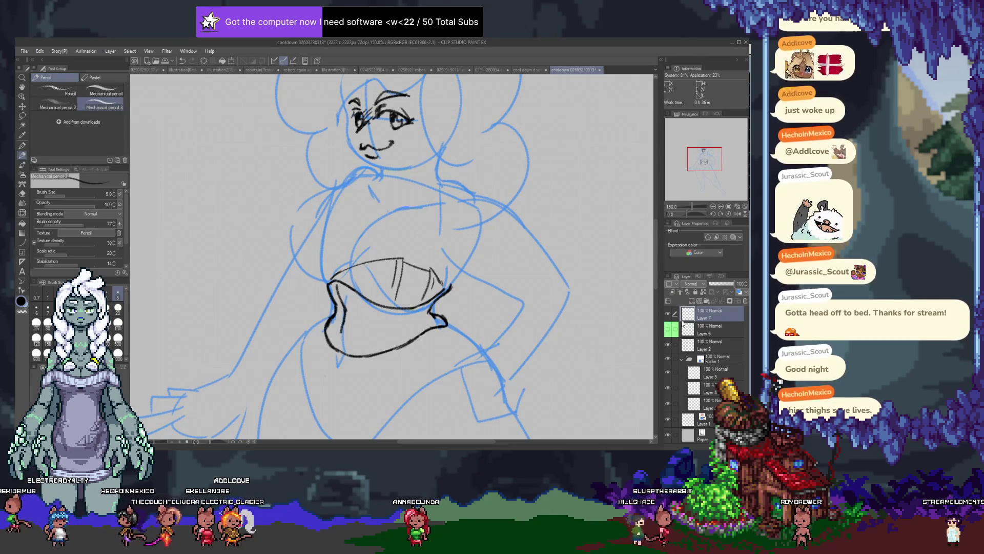
pyautogui.click(691, 310)
# Step: On a new layer, ink the left shoulder line and a short stroke at the left of the chest
pyautogui.click(692, 301)
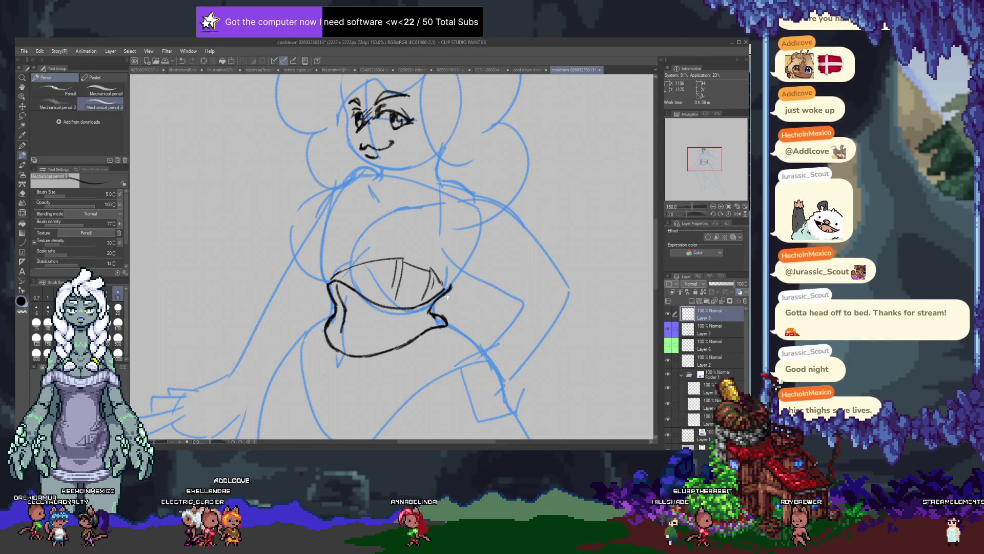
pyautogui.moveTo(304, 240); pyautogui.dragTo(308, 259)
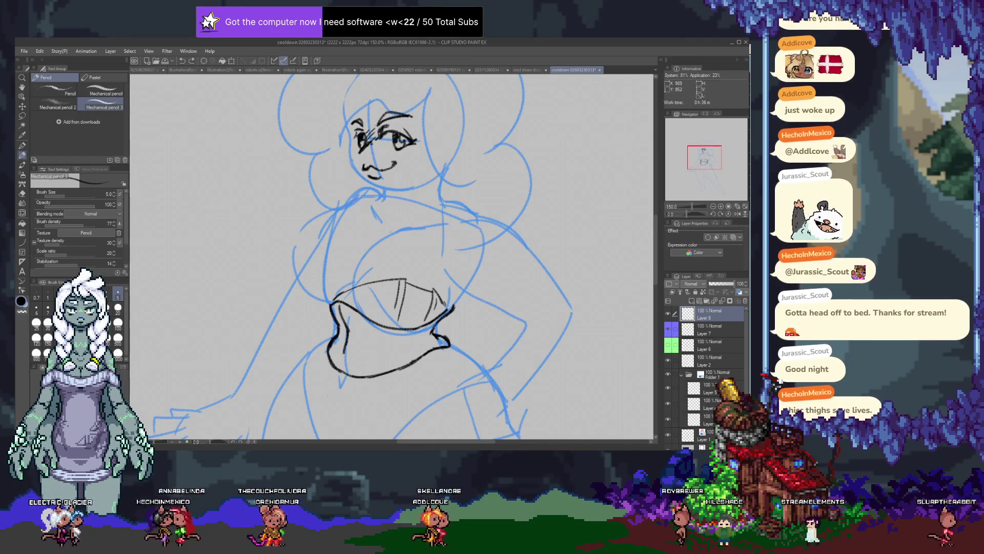
pyautogui.moveTo(313, 217)
pyautogui.mouseDown()
pyautogui.moveTo(382, 193)
pyautogui.moveTo(339, 288)
pyautogui.moveTo(288, 281)
pyautogui.mouseUp()
pyautogui.hotkey('ctrl', 'z')
pyautogui.moveTo(291, 229)
pyautogui.mouseDown()
pyautogui.moveTo(287, 254)
pyautogui.moveTo(331, 308)
pyautogui.mouseUp()
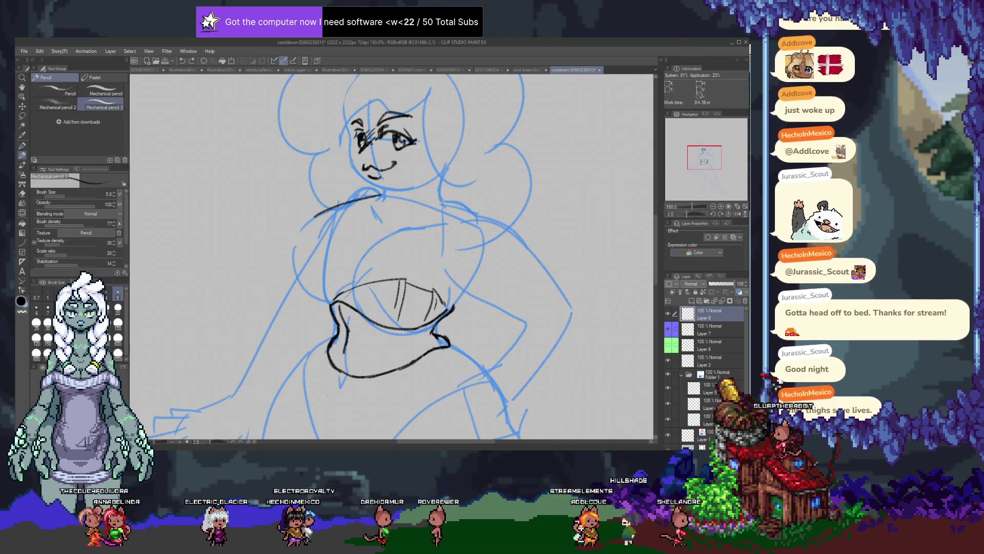
pyautogui.hotkey('alt', 'Tab')
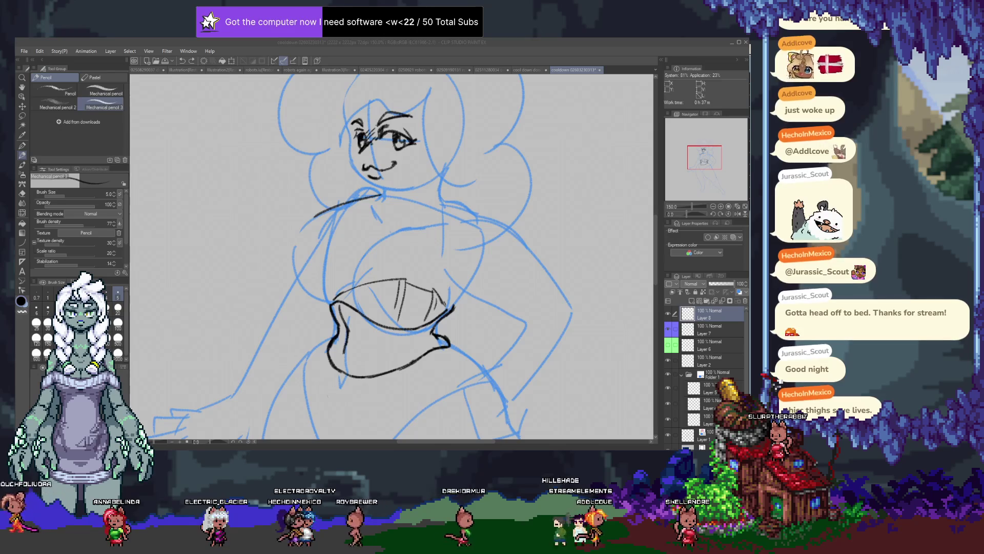
pyautogui.click(267, 40)
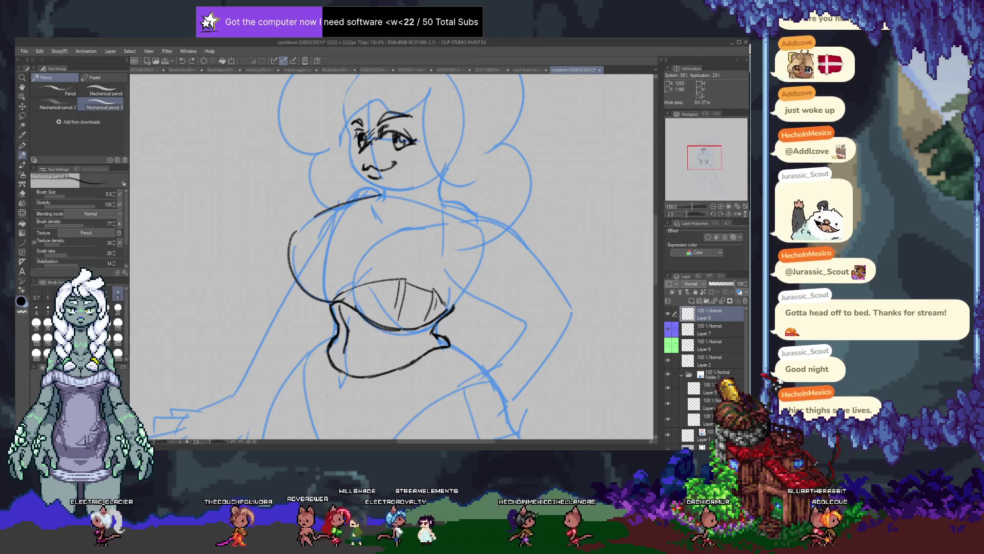
# Step: Trim the collar's left end, draw both bust curves, and add a neck-to-shoulder line
pyautogui.press('e')
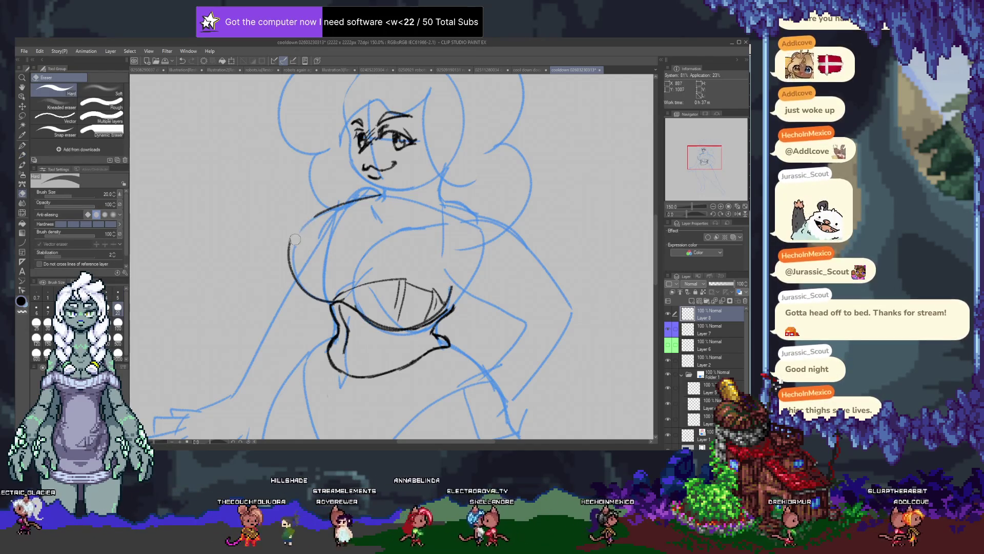
pyautogui.moveTo(314, 217); pyautogui.dragTo(333, 207)
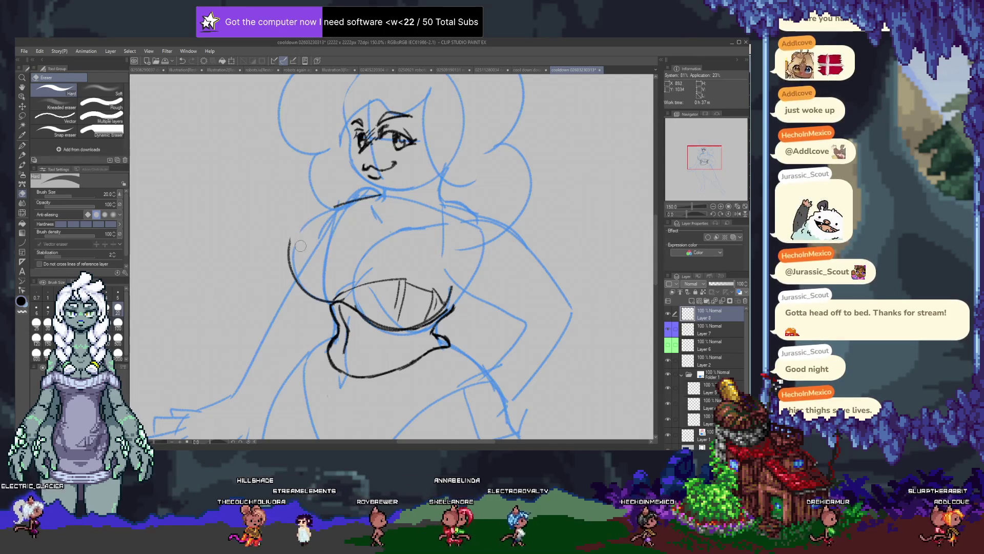
pyautogui.press('p')
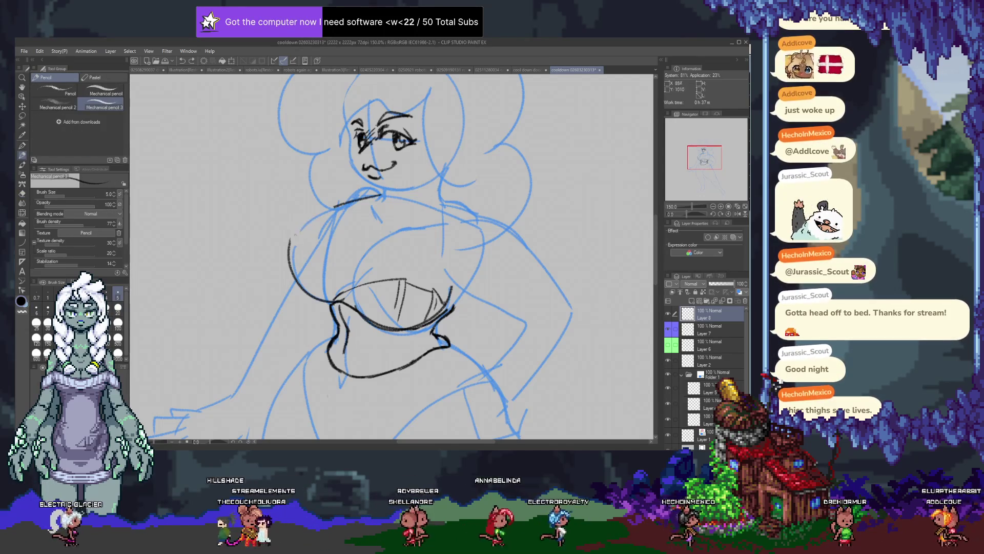
pyautogui.moveTo(291, 237); pyautogui.dragTo(335, 205)
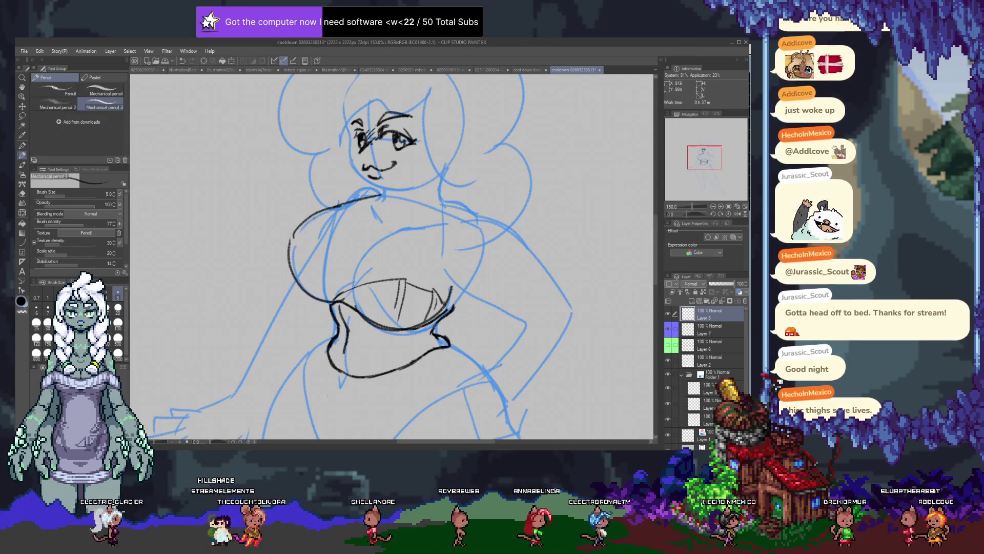
pyautogui.moveTo(452, 305)
pyautogui.mouseDown()
pyautogui.moveTo(442, 204)
pyautogui.moveTo(452, 295)
pyautogui.mouseUp()
pyautogui.hotkey('ctrl', 'z')
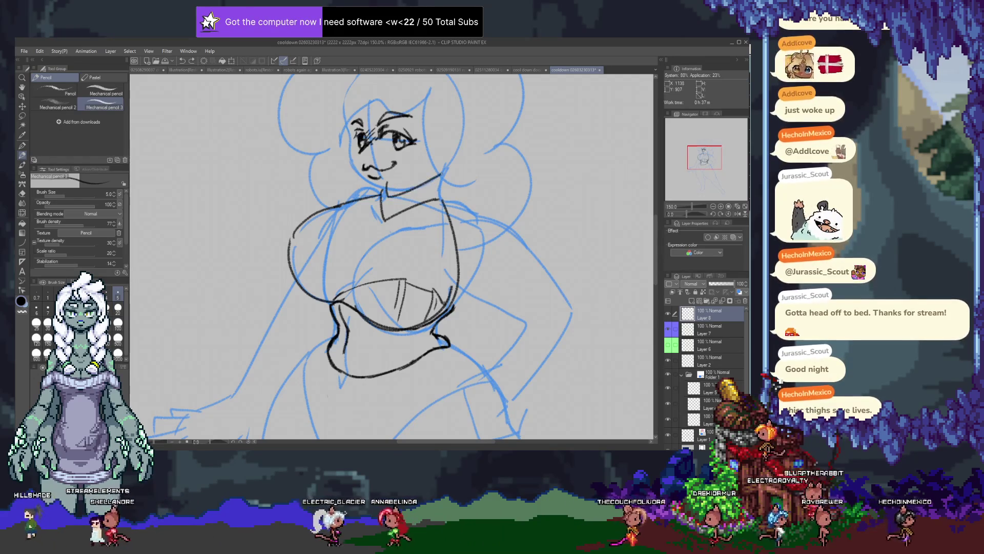
pyautogui.moveTo(388, 195); pyautogui.dragTo(442, 174)
pyautogui.hotkey('ctrl', 'z')
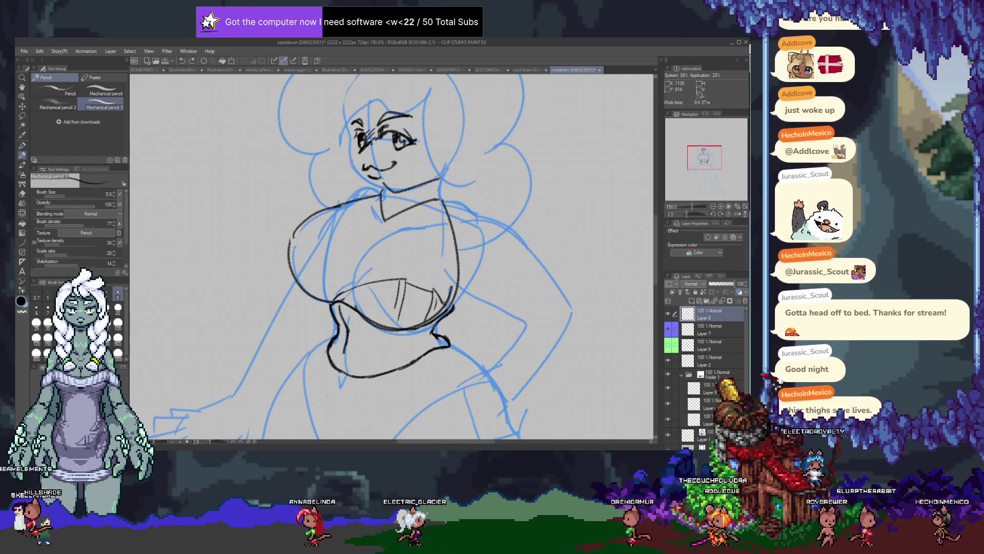
pyautogui.moveTo(385, 194); pyautogui.dragTo(441, 180)
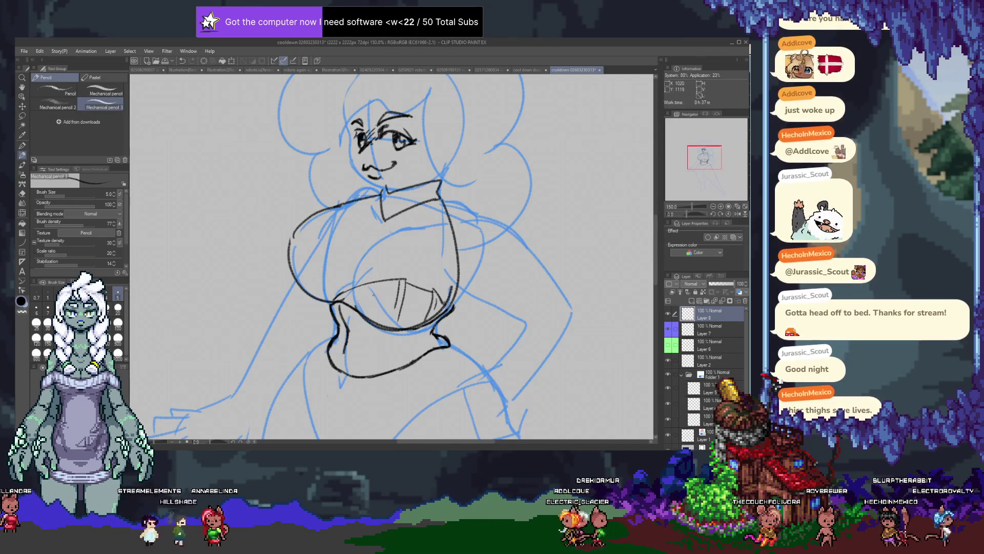
# Step: Extend the right torso outline, tag the bust layer yellow, duplicate it, and hide the original
pyautogui.moveTo(458, 281); pyautogui.dragTo(467, 276)
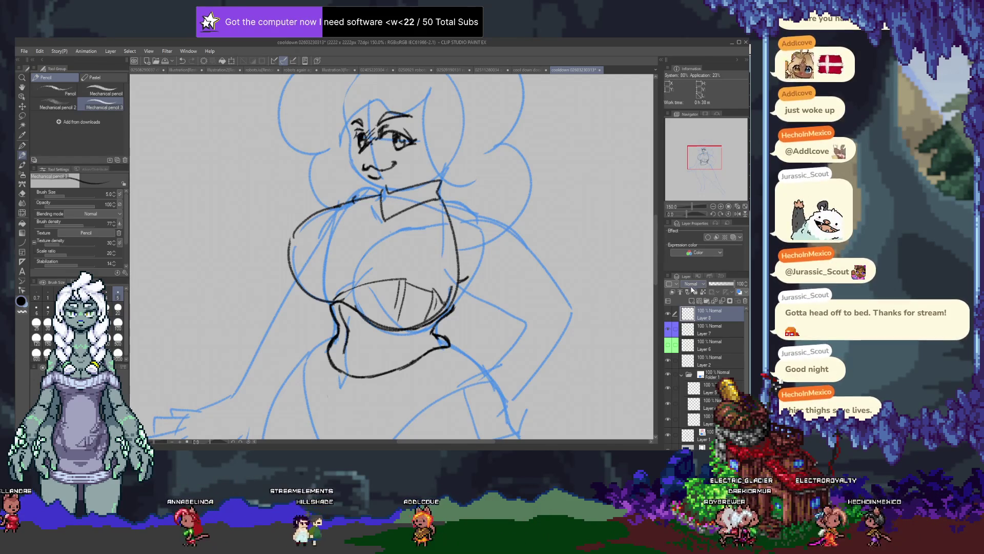
pyautogui.click(669, 283)
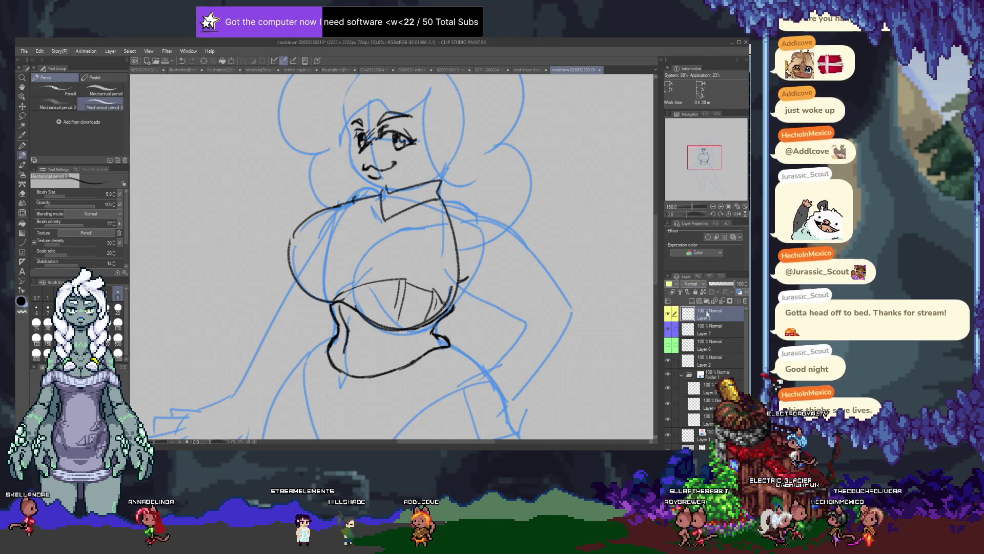
pyautogui.hotkey('ctrl', 'c')
pyautogui.hotkey('ctrl', 'v')
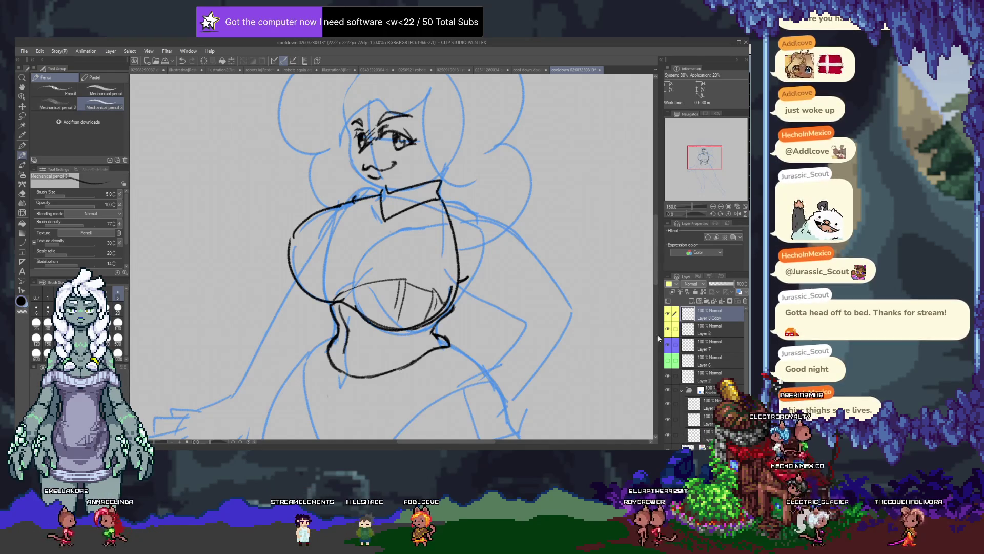
pyautogui.click(669, 329)
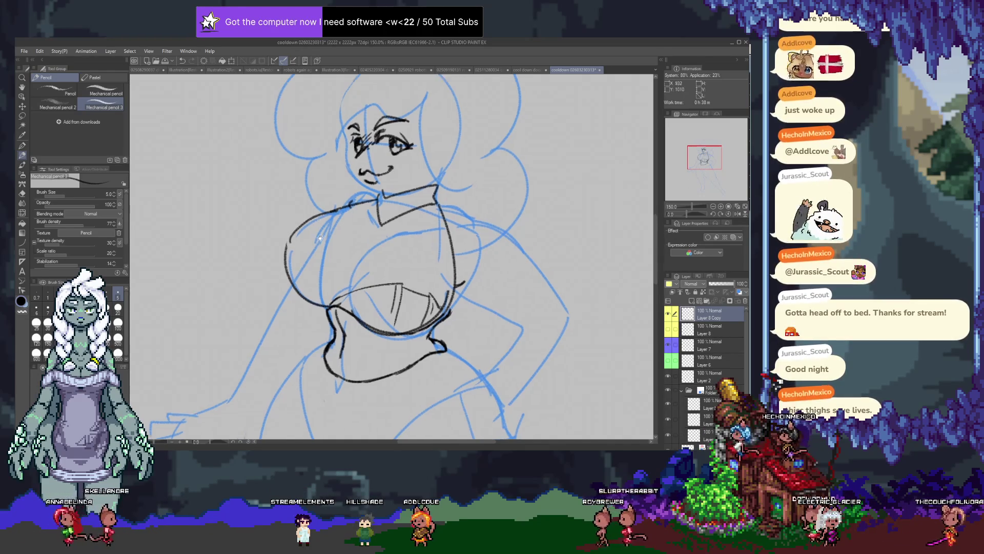
# Step: Draw a V-shaped neckline across the chest on the copied layer
pyautogui.moveTo(343, 201); pyautogui.dragTo(352, 238)
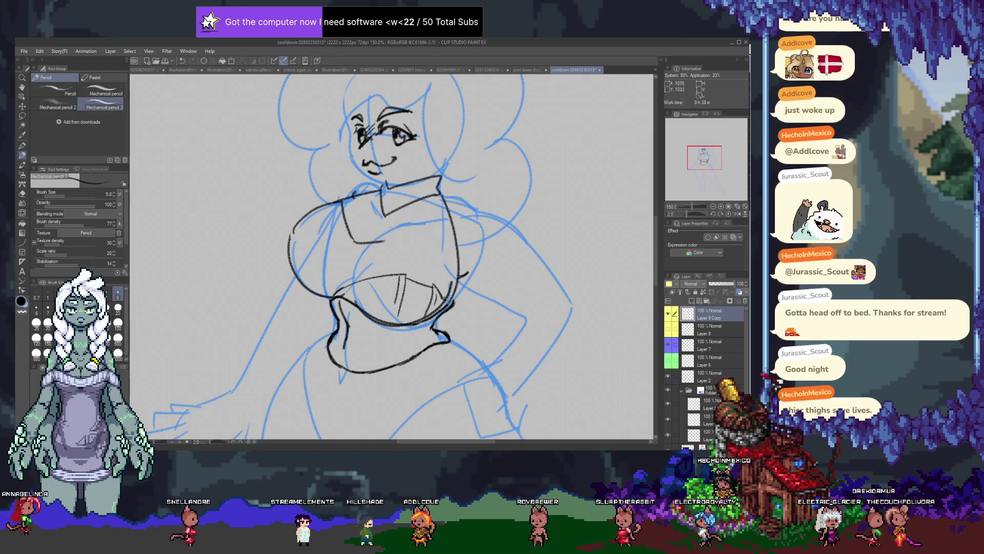
pyautogui.moveTo(356, 242); pyautogui.dragTo(453, 219)
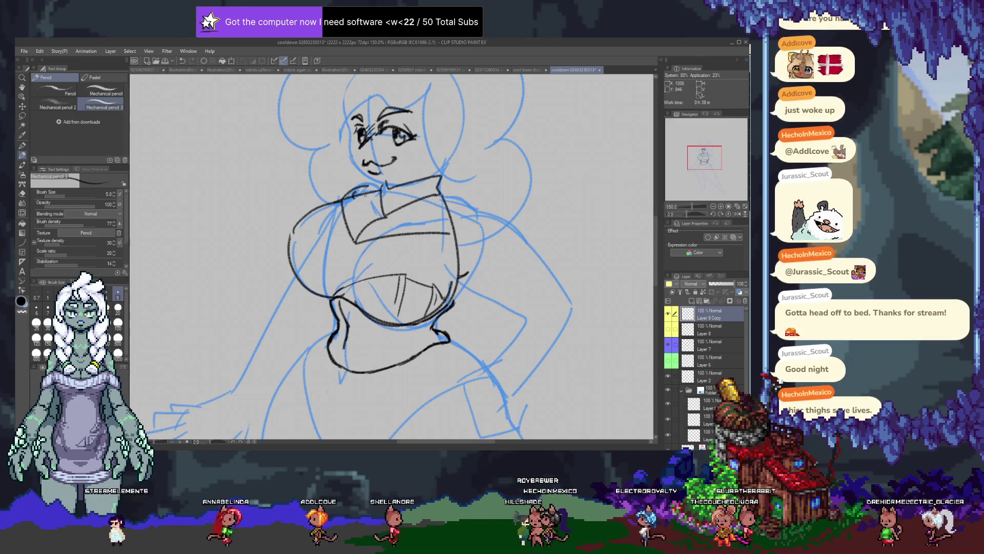
pyautogui.press('e')
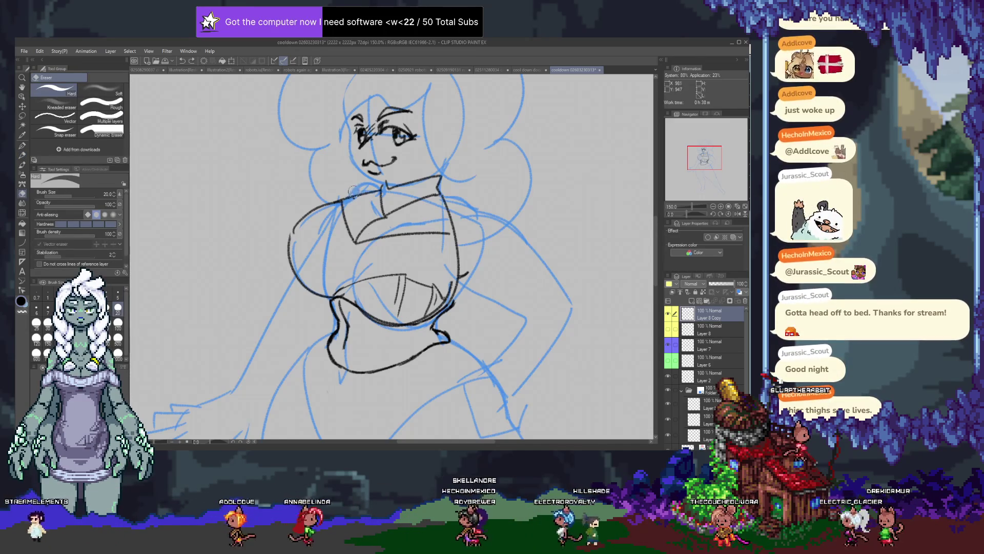
pyautogui.press('p')
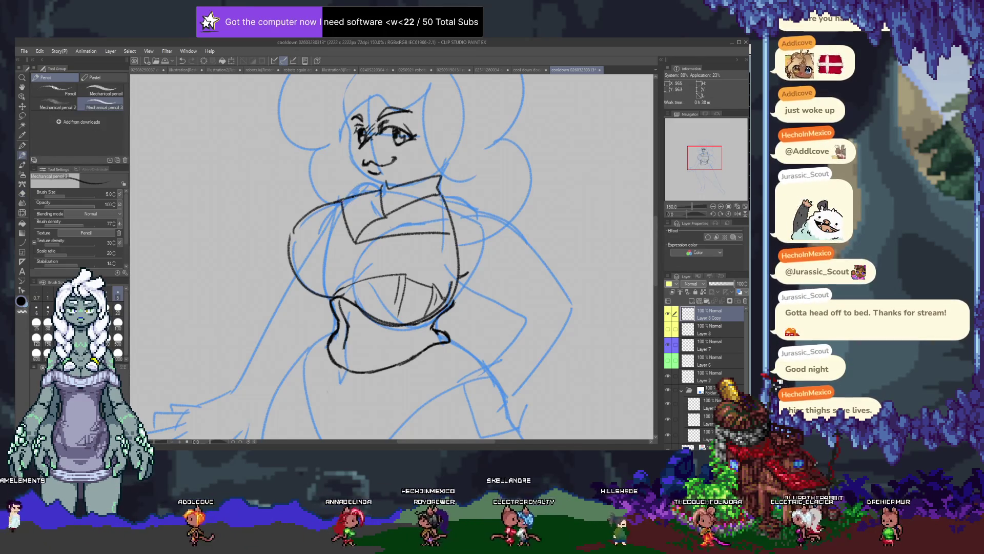
pyautogui.press('e')
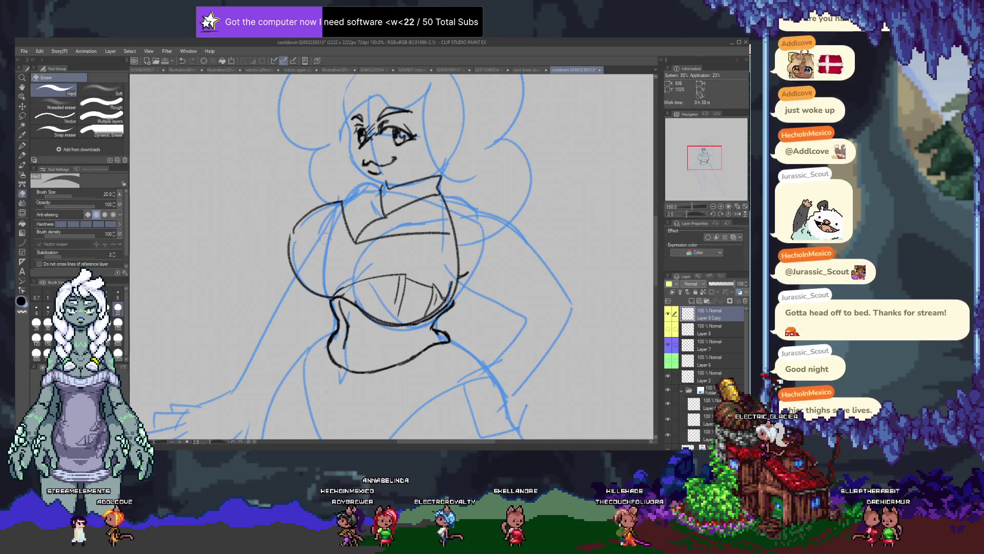
pyautogui.press('p')
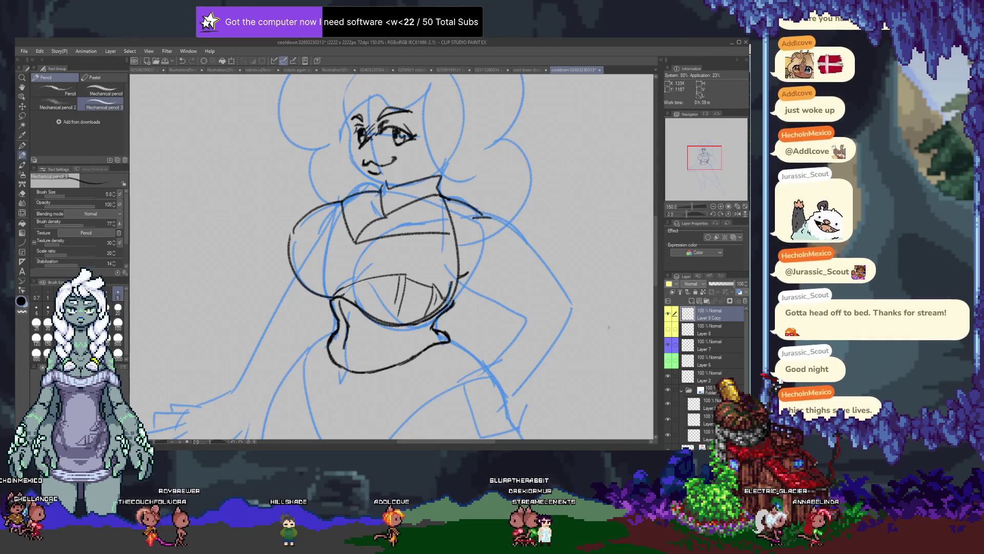
# Step: Toggle the bust and corset layers' visibility to compare, then add a new layer
pyautogui.click(668, 314)
pyautogui.click(668, 314)
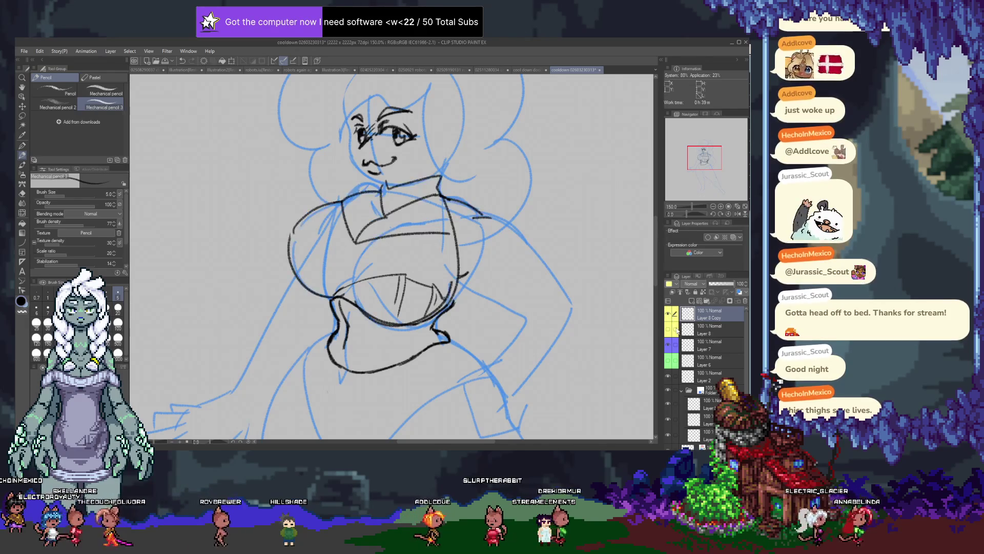
pyautogui.click(669, 347)
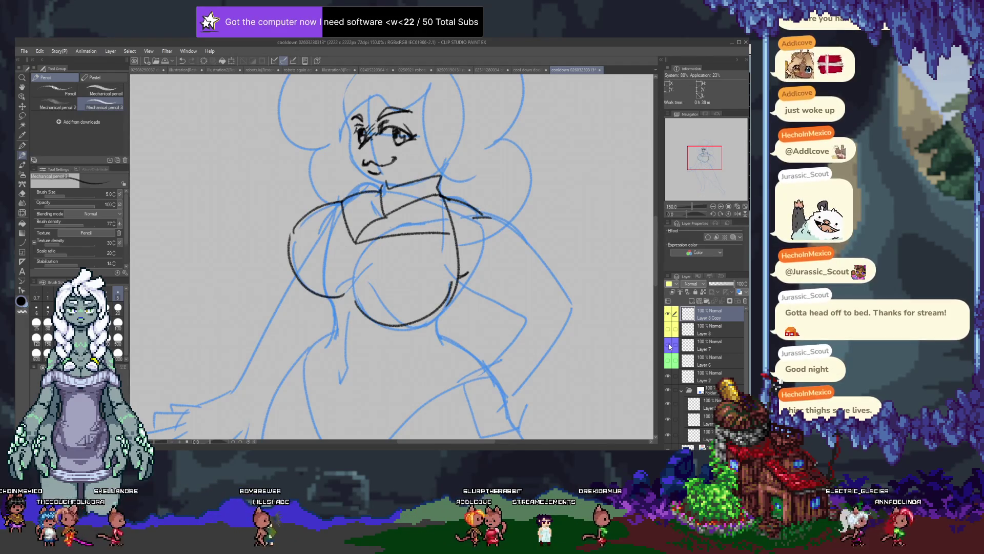
pyautogui.click(668, 346)
pyautogui.scroll(-4, 659, 338)
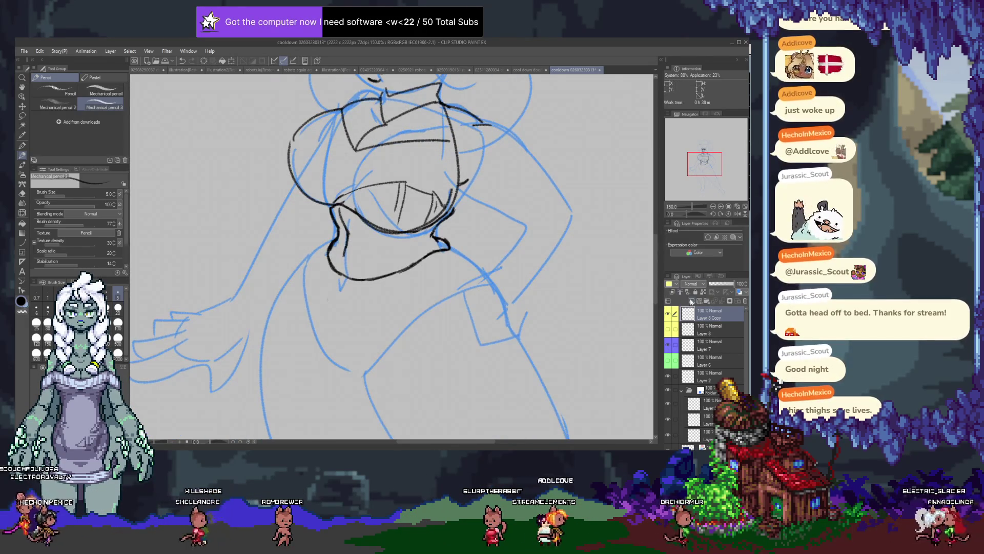
pyautogui.click(673, 291)
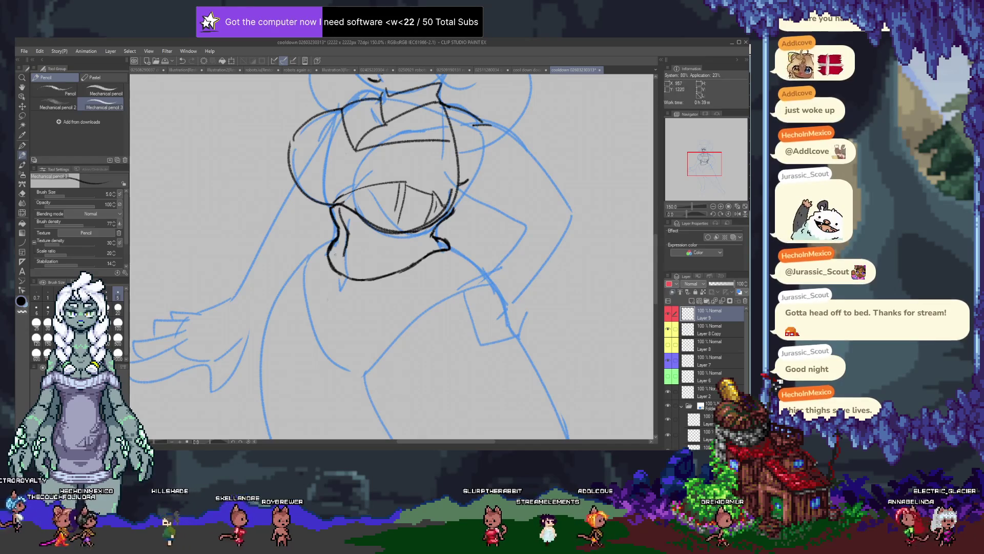
# Step: Try long guide lines down the body and lower body, then undo them
pyautogui.scroll(-1, 318, 261)
pyautogui.scroll(-1, 317, 261)
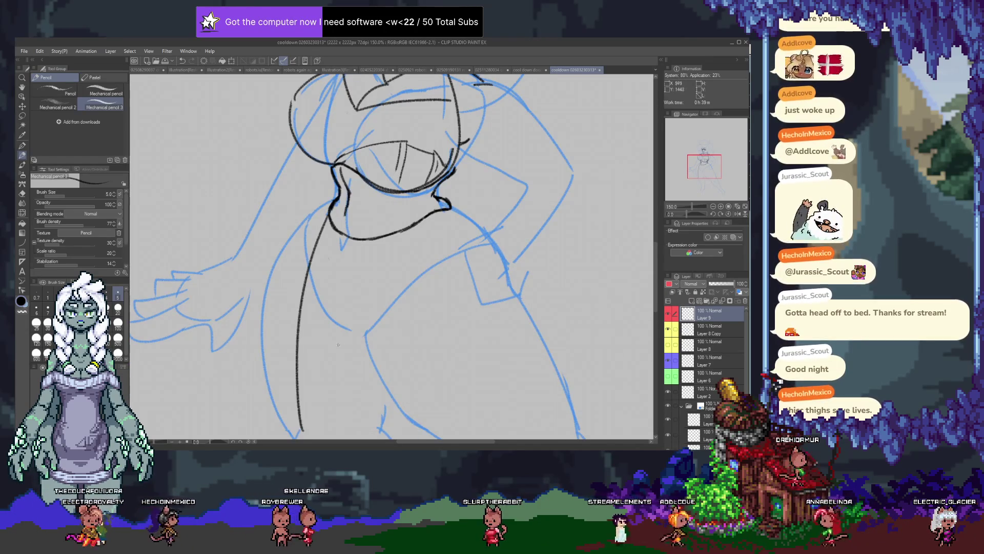
pyautogui.scroll(-3, 296, 360)
pyautogui.moveTo(296, 296); pyautogui.dragTo(298, 365)
pyautogui.moveTo(420, 155); pyautogui.dragTo(374, 413)
pyautogui.hotkey('ctrl', 'z')
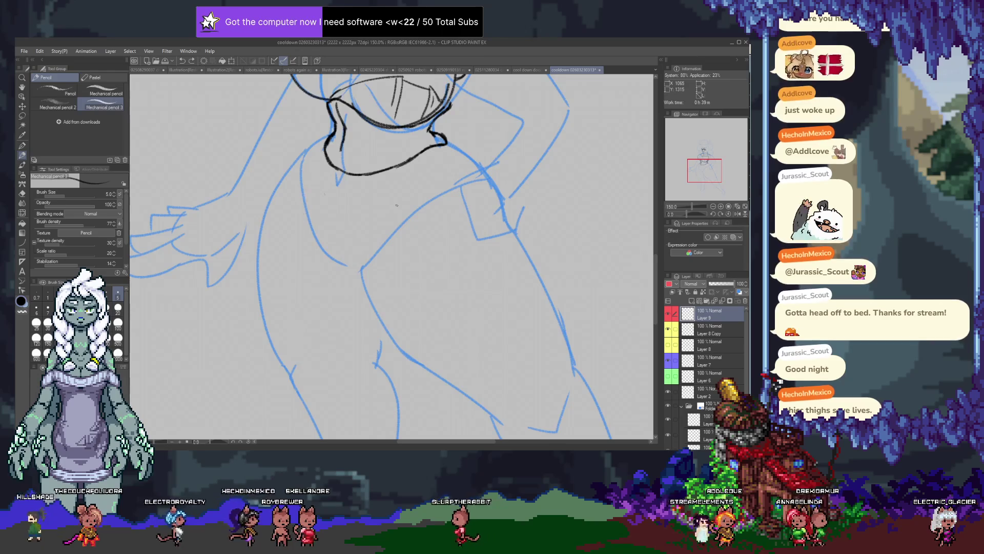
pyautogui.scroll(-5, 397, 208)
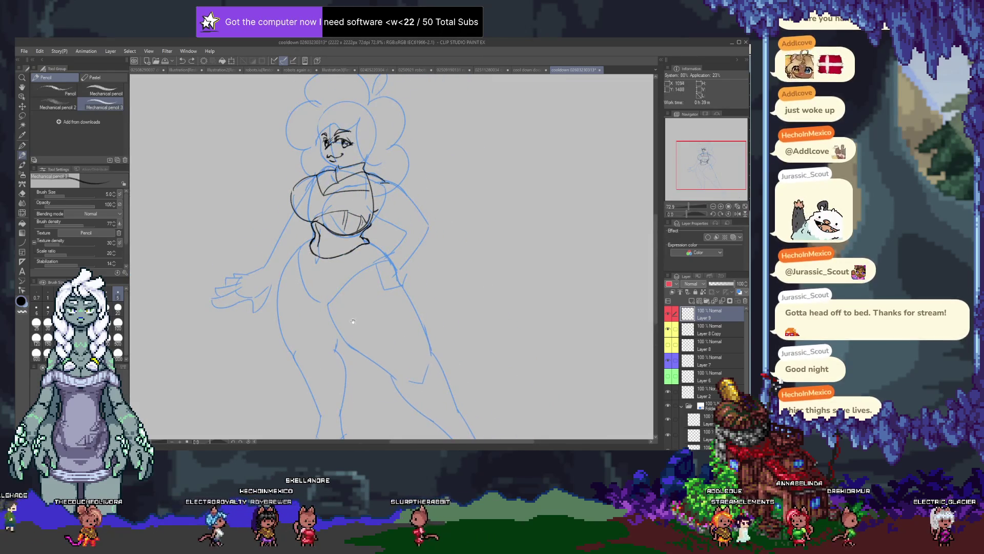
pyautogui.scroll(-2, 353, 321)
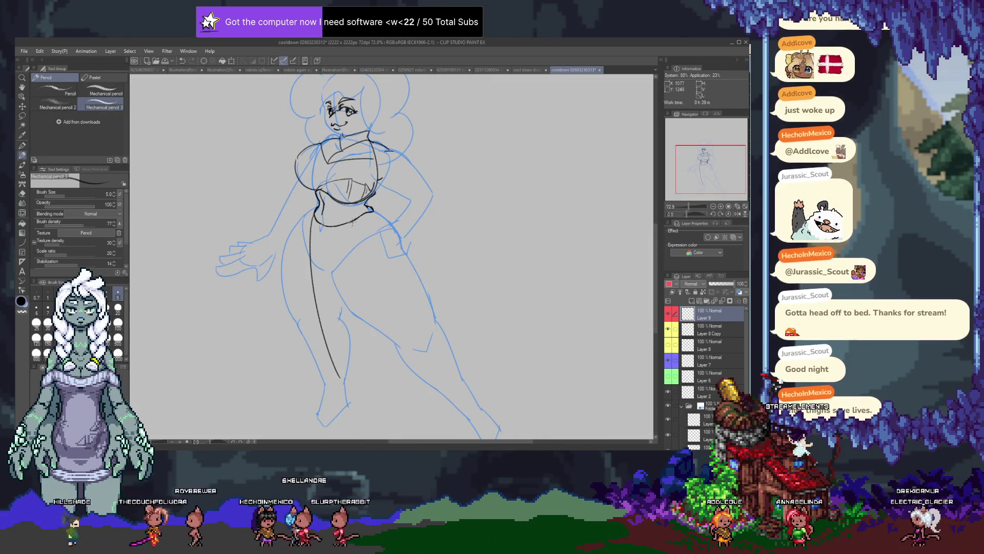
pyautogui.moveTo(353, 224); pyautogui.dragTo(377, 275)
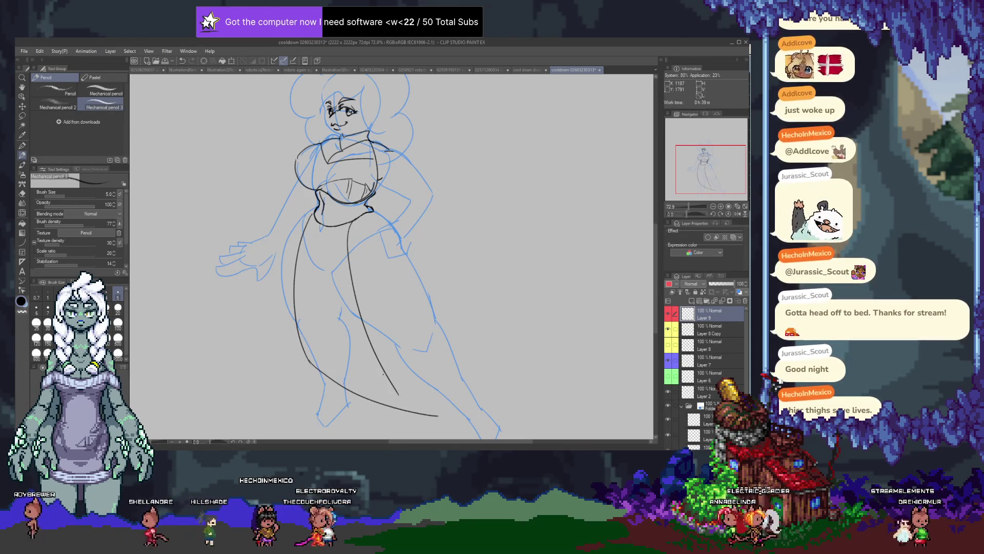
pyautogui.hotkey('ctrl', 'z')
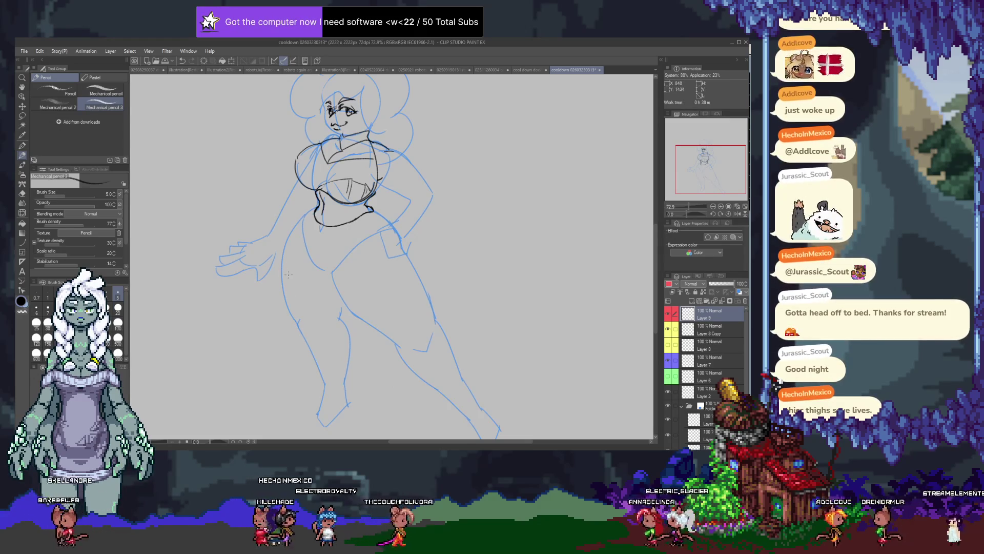
# Step: Ink the skirt's left hip edge and extend it down along the left leg
pyautogui.moveTo(314, 216); pyautogui.dragTo(319, 268)
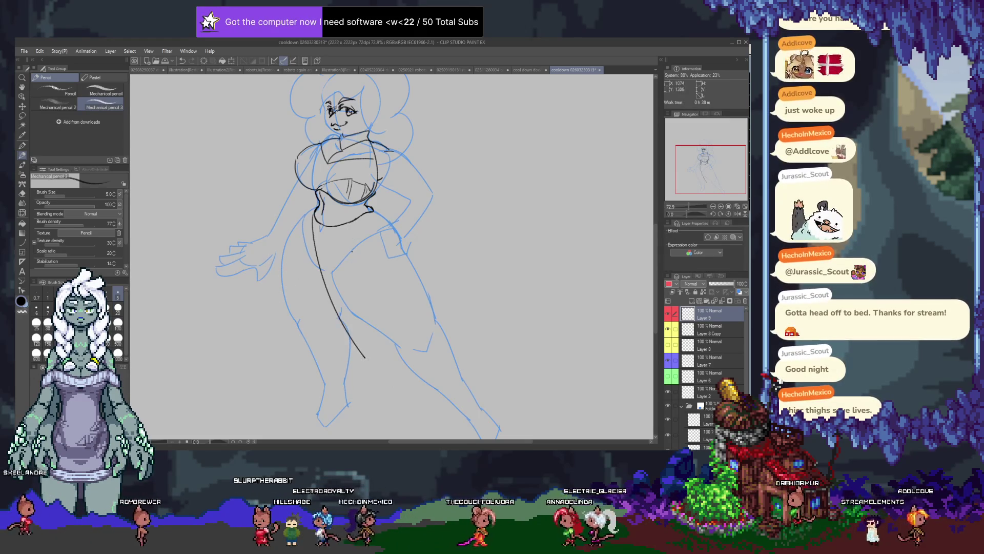
pyautogui.hotkey('ctrl', 'z')
pyautogui.moveTo(313, 214)
pyautogui.mouseDown()
pyautogui.moveTo(309, 242)
pyautogui.moveTo(341, 352)
pyautogui.mouseUp()
pyautogui.moveTo(351, 226); pyautogui.dragTo(359, 369)
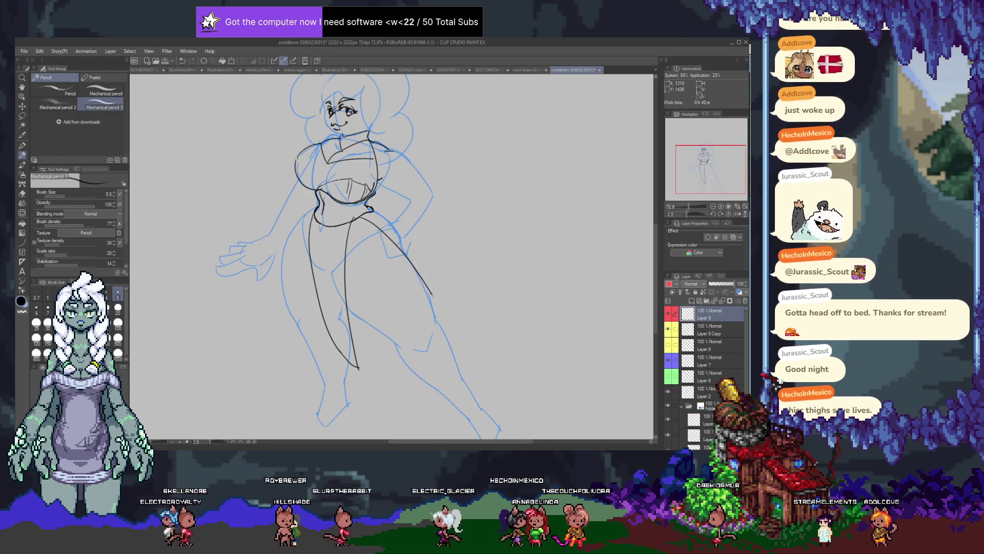
# Step: Ink the skirt's right edge from hip down the outer thigh, plus a short left-hip line
pyautogui.moveTo(361, 215)
pyautogui.mouseDown()
pyautogui.moveTo(433, 285)
pyautogui.moveTo(456, 322)
pyautogui.mouseUp()
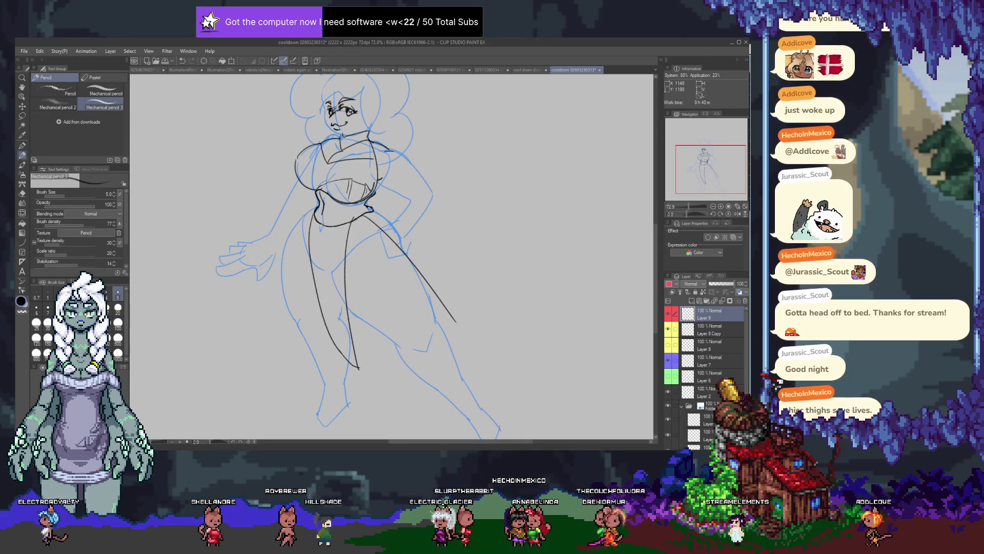
pyautogui.moveTo(372, 207); pyautogui.dragTo(472, 326)
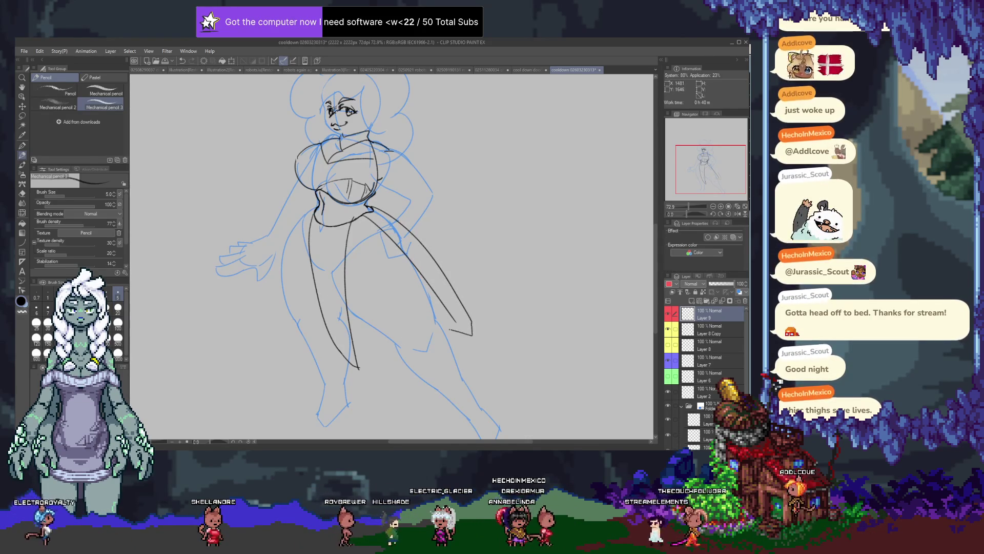
pyautogui.hotkey('ctrl', 'z')
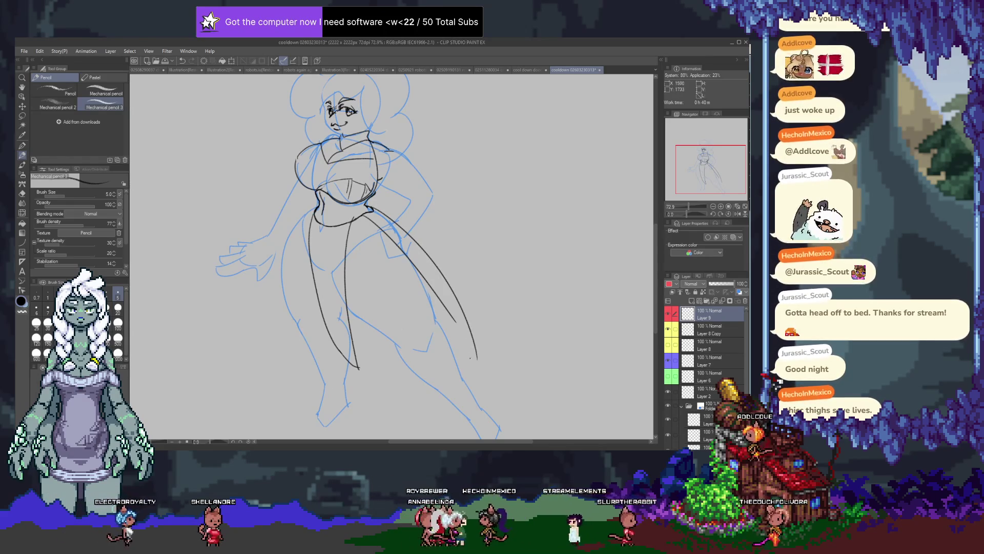
pyautogui.hotkey('ctrl', 'z')
pyautogui.moveTo(390, 215); pyautogui.dragTo(454, 392)
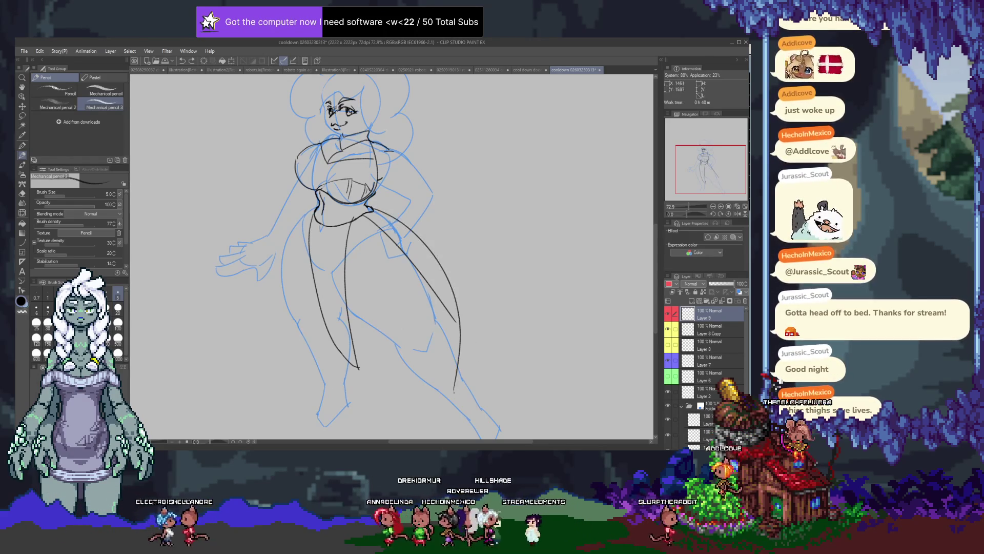
pyautogui.moveTo(471, 305); pyautogui.dragTo(455, 389)
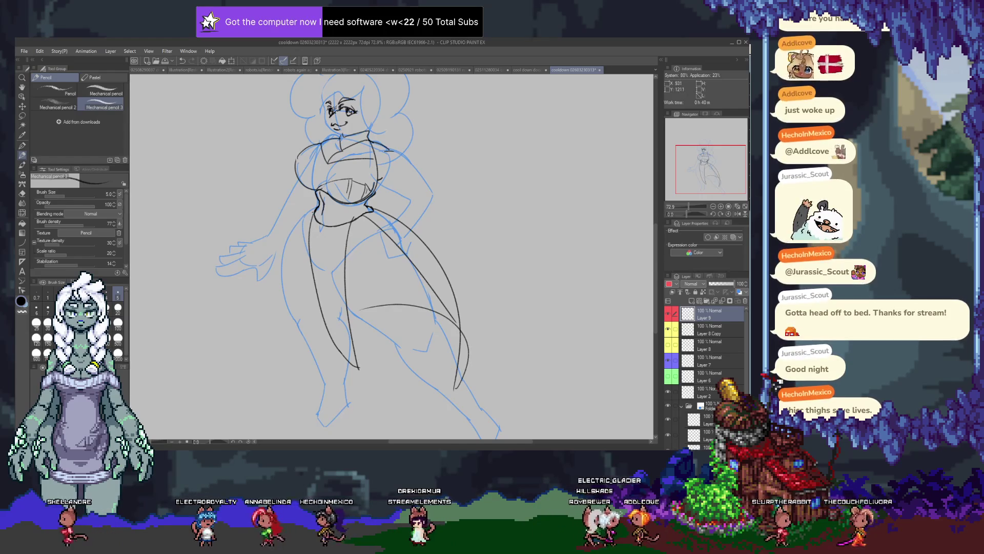
pyautogui.moveTo(313, 215); pyautogui.dragTo(296, 229)
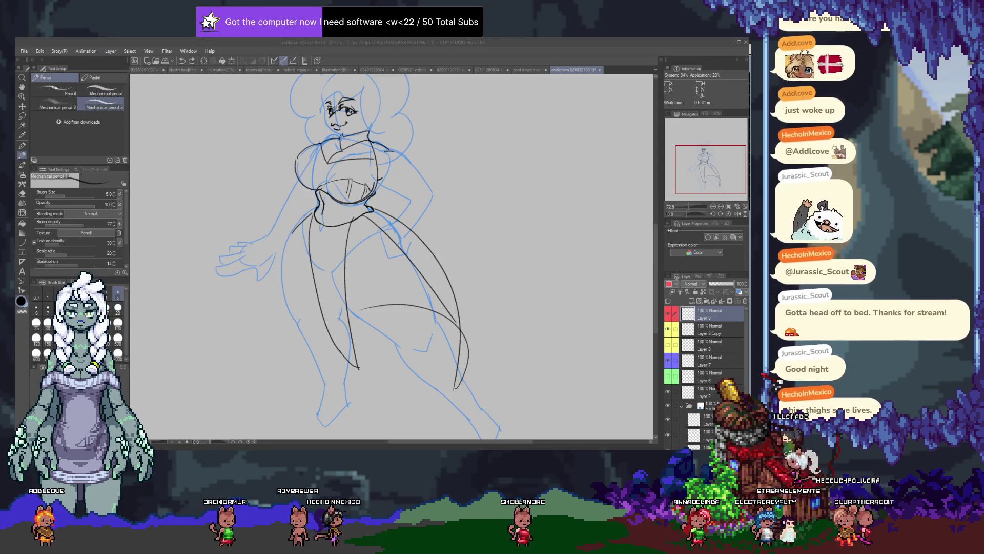
# Step: Create an empty raster layer, Layer 10, above the skirt layer
pyautogui.hotkey('alt', 'Tab')
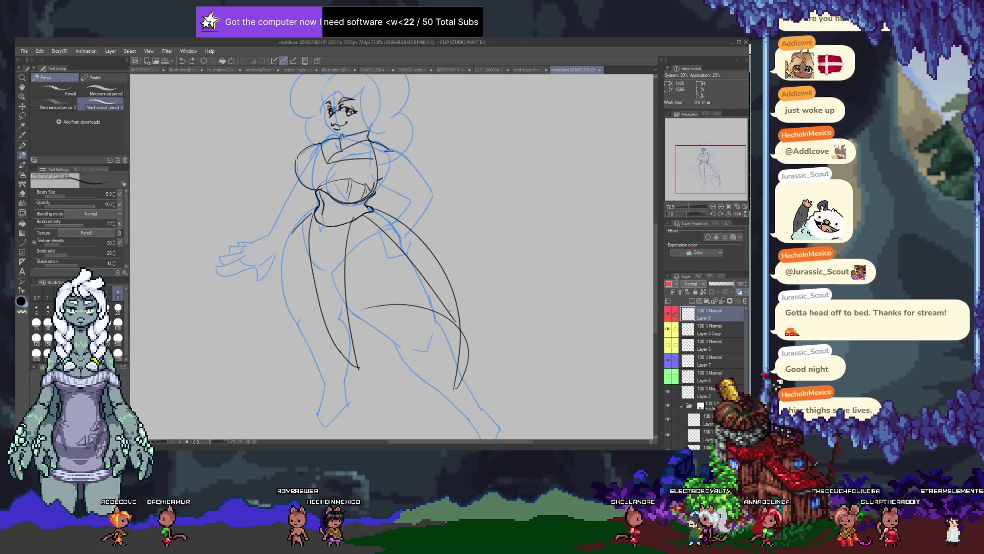
pyautogui.click(691, 301)
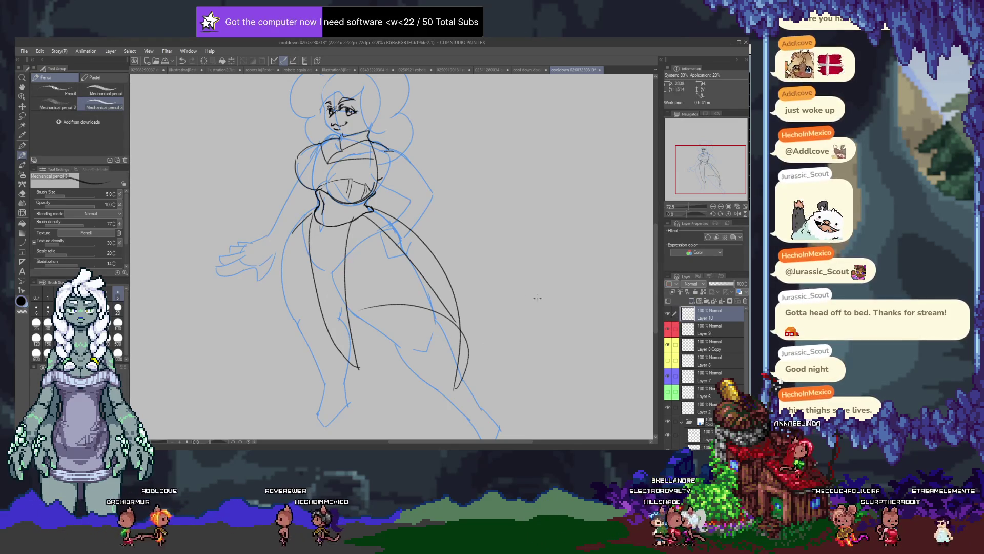
# Step: Zoom in on the skirt and, after discarding trial fold lines, draw a short curved stroke at the left hip
pyautogui.scroll(3, 332, 256)
pyautogui.moveTo(240, 171)
pyautogui.mouseDown()
pyautogui.moveTo(289, 150)
pyautogui.moveTo(347, 354)
pyautogui.mouseUp()
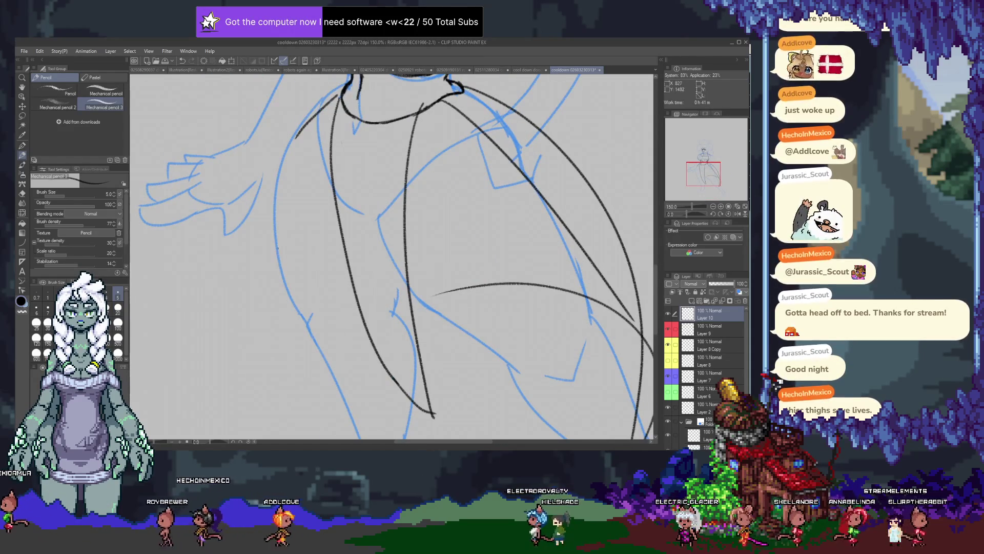
pyautogui.moveTo(275, 240)
pyautogui.mouseDown()
pyautogui.moveTo(326, 270)
pyautogui.moveTo(397, 269)
pyautogui.mouseUp()
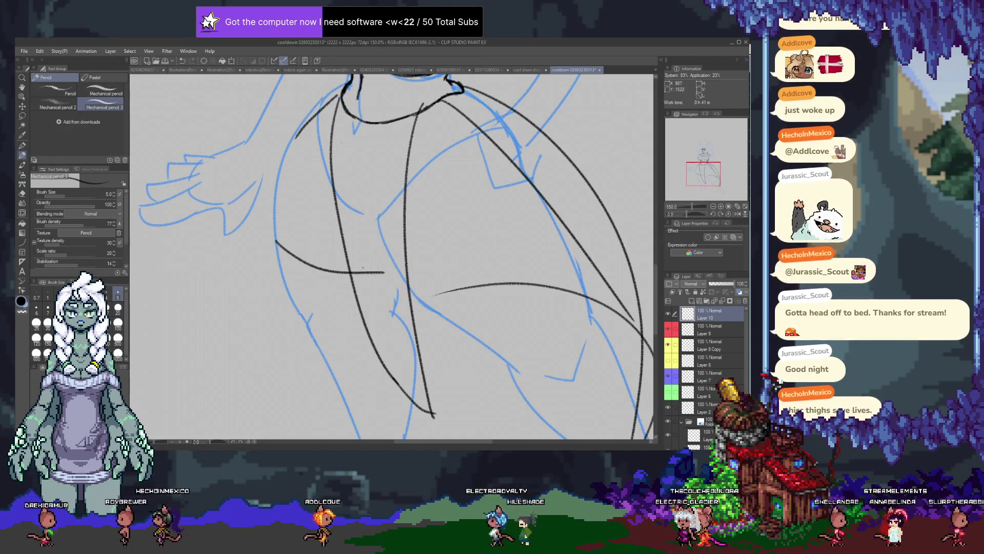
pyautogui.hotkey('ctrl', 'z')
pyautogui.moveTo(320, 271)
pyautogui.mouseDown()
pyautogui.moveTo(359, 267)
pyautogui.moveTo(318, 154)
pyautogui.moveTo(334, 286)
pyautogui.mouseUp()
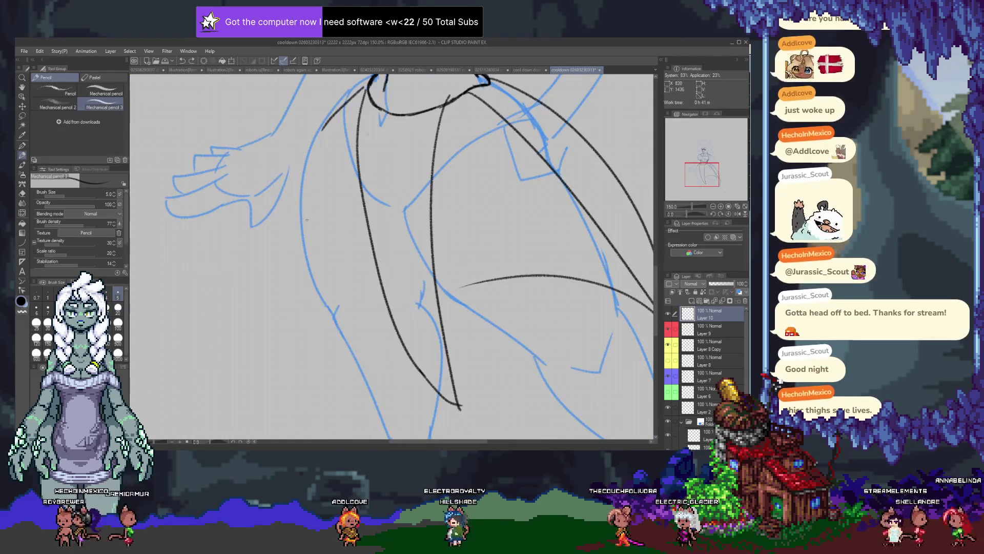
pyautogui.moveTo(303, 236); pyautogui.dragTo(302, 210)
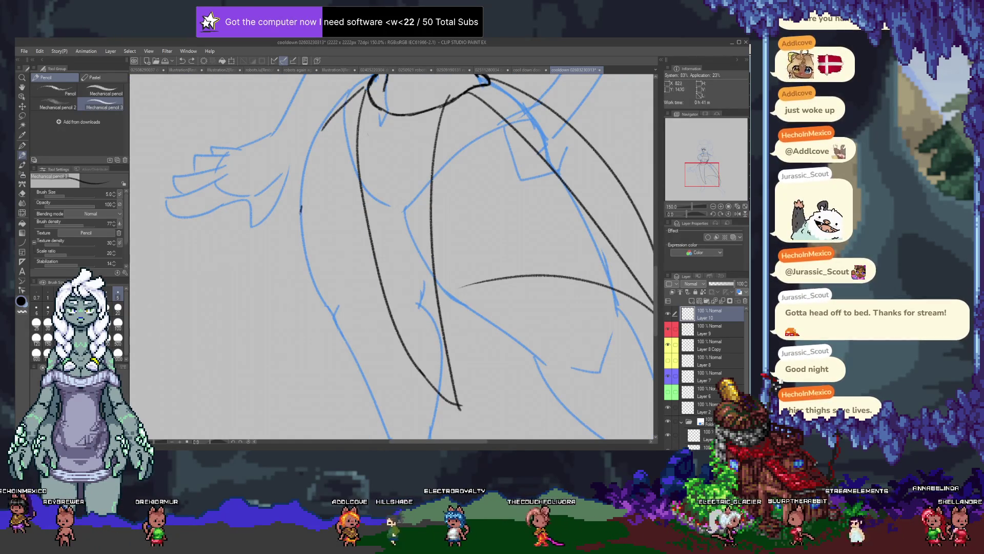
pyautogui.hotkey('ctrl', 'z')
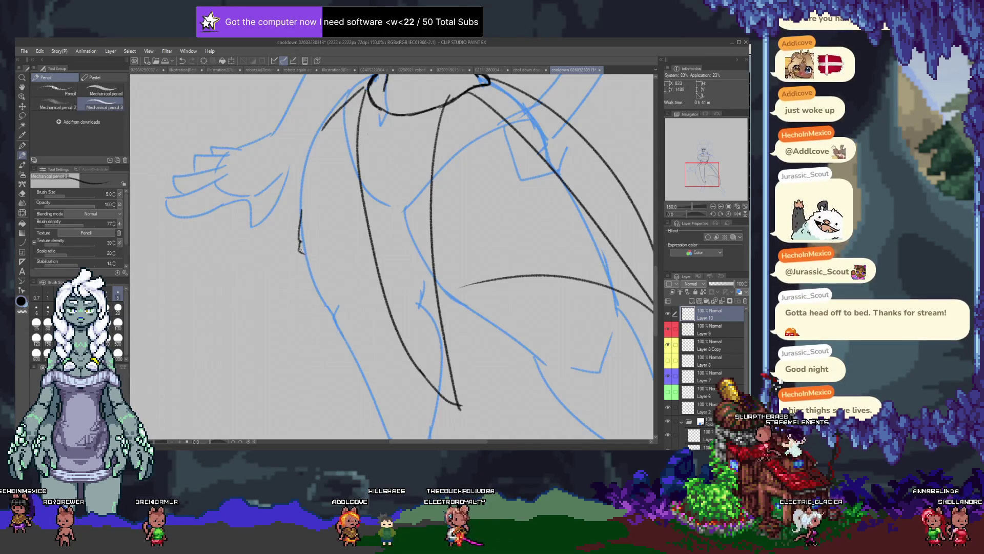
pyautogui.moveTo(299, 248); pyautogui.dragTo(425, 269)
pyautogui.hotkey('ctrl', 'z')
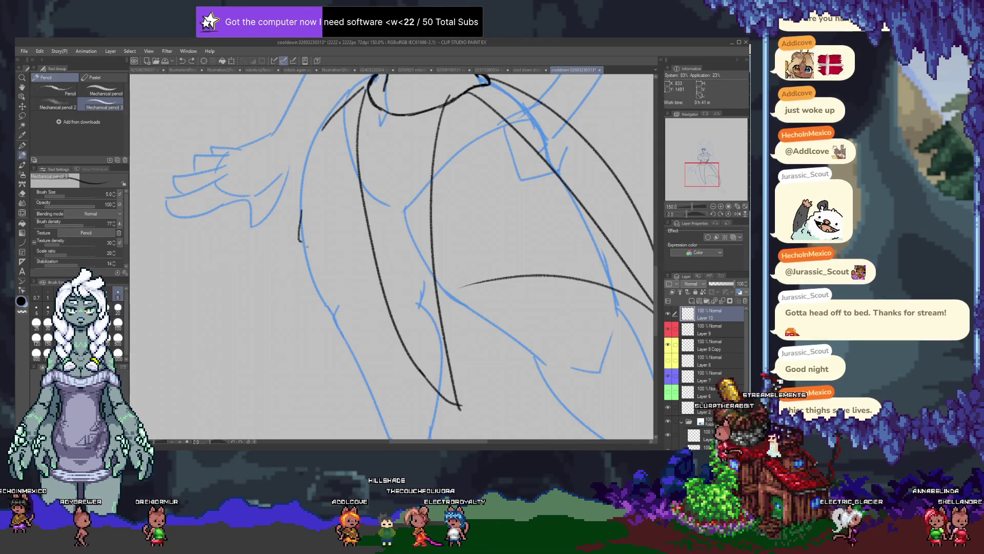
pyautogui.moveTo(303, 243); pyautogui.dragTo(355, 263)
pyautogui.scroll(-5, 379, 361)
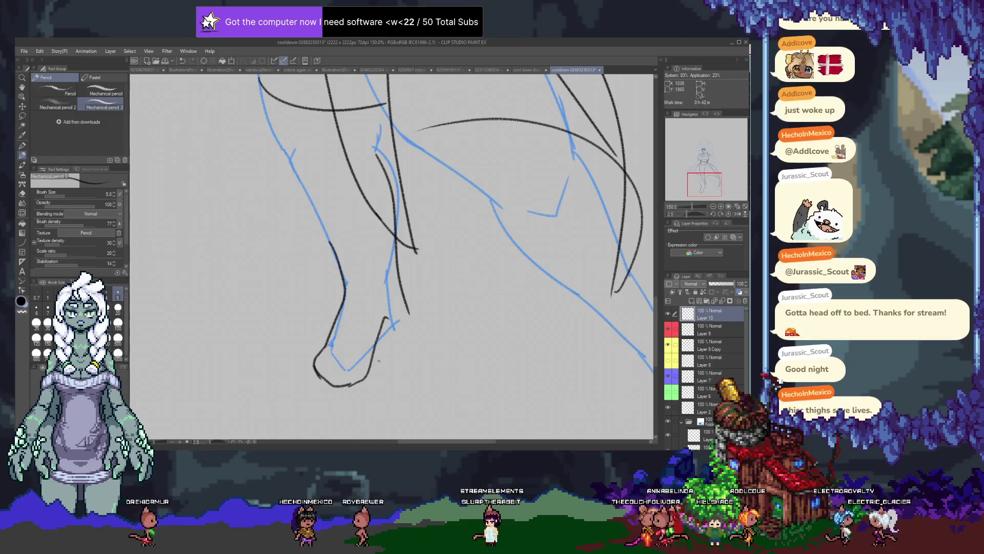
# Step: Outline the bottom of the foot, the ankle into the heel, and the foot's right side
pyautogui.moveTo(333, 384); pyautogui.dragTo(374, 362)
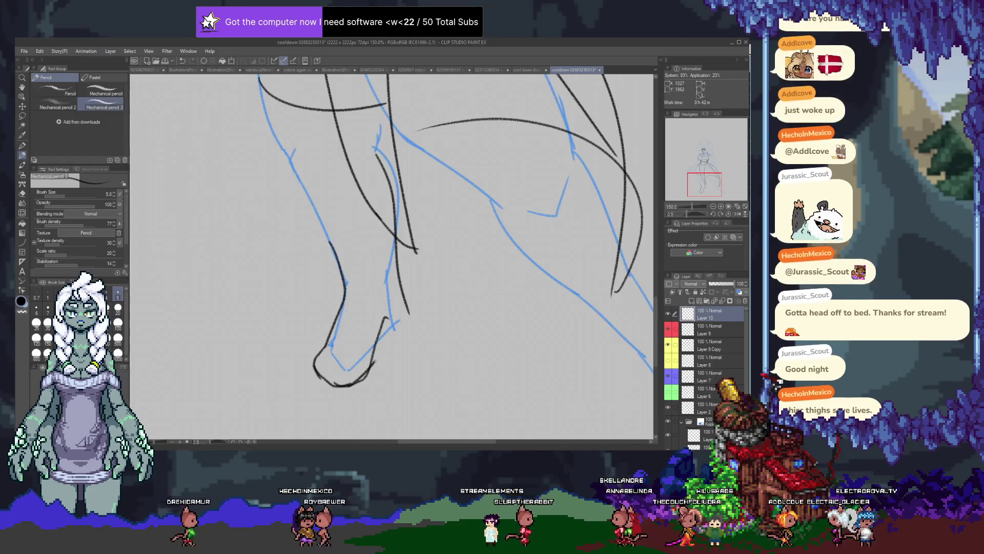
pyautogui.moveTo(409, 310); pyautogui.dragTo(398, 335)
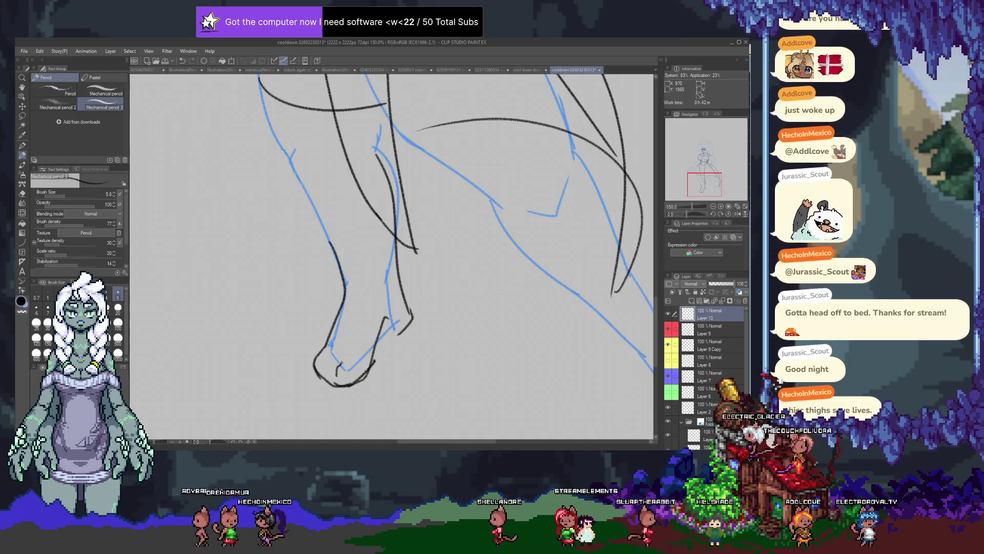
pyautogui.moveTo(363, 306); pyautogui.dragTo(335, 367)
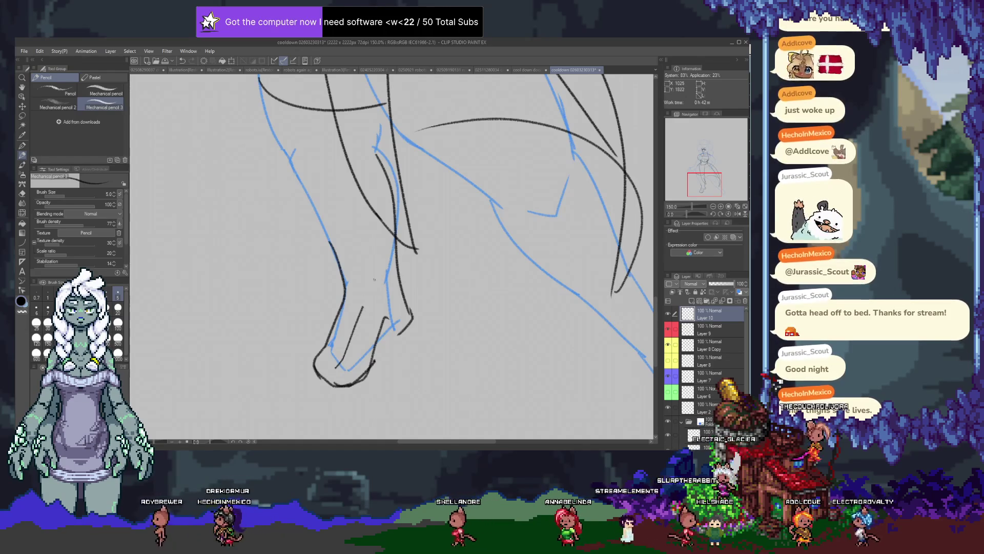
pyautogui.press('e')
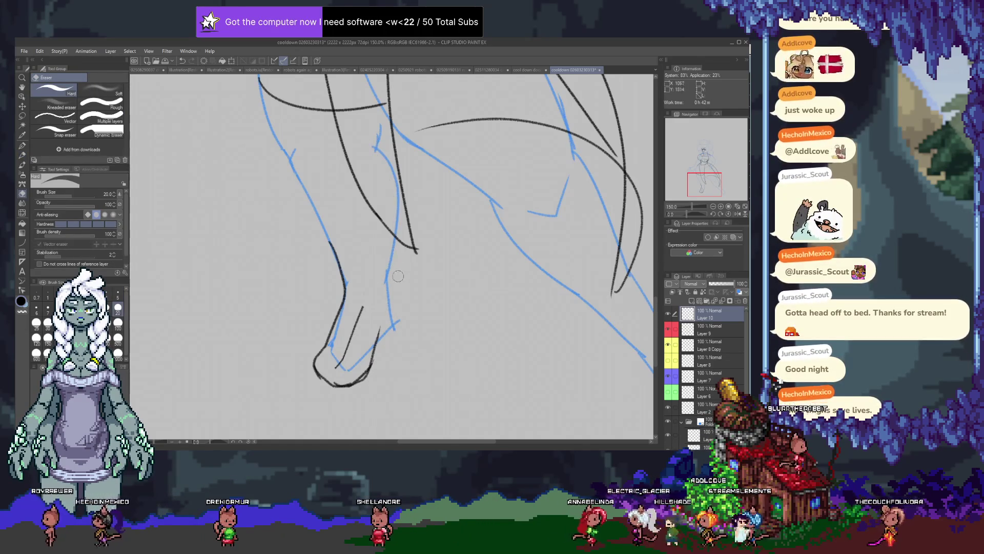
pyautogui.press('p')
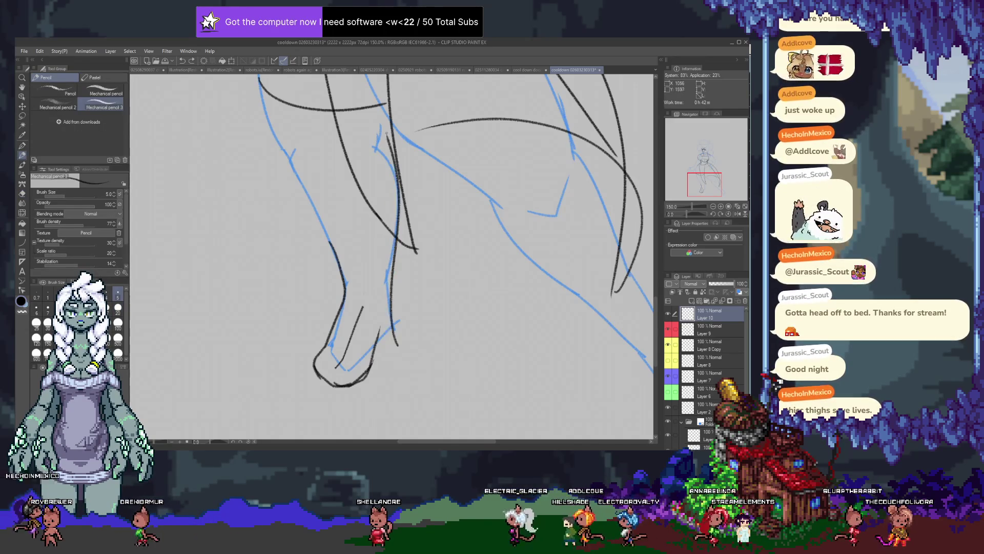
pyautogui.press('e')
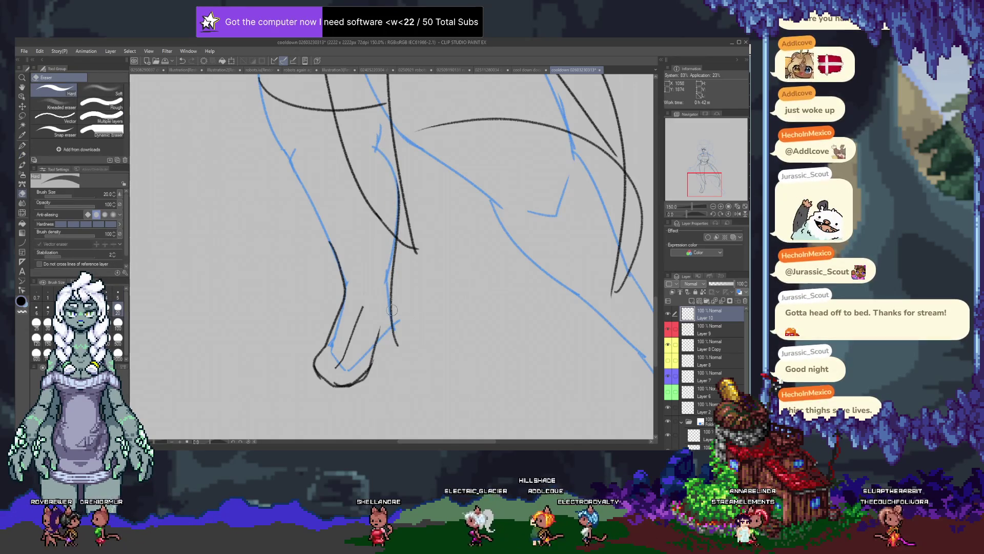
pyautogui.press('p')
pyautogui.press('e')
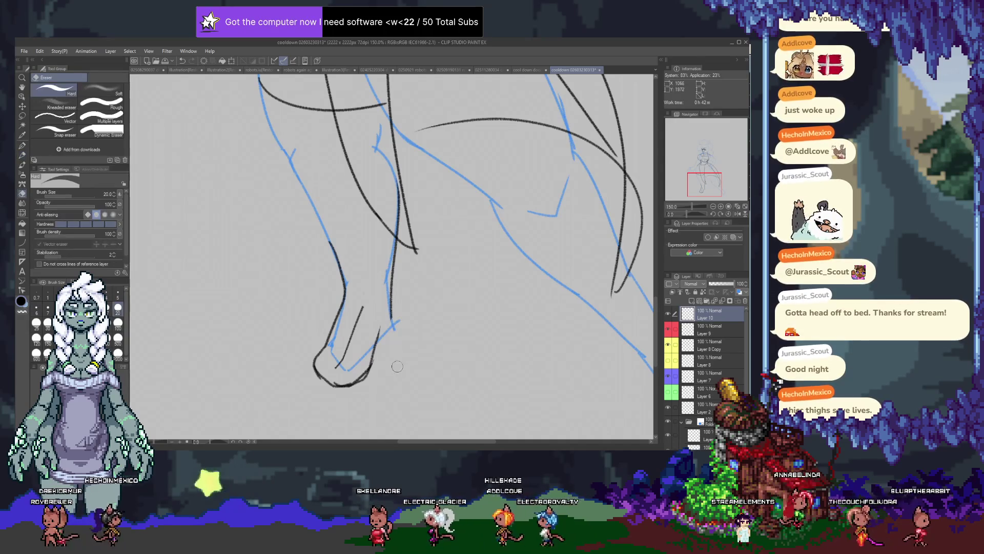
pyautogui.press('p')
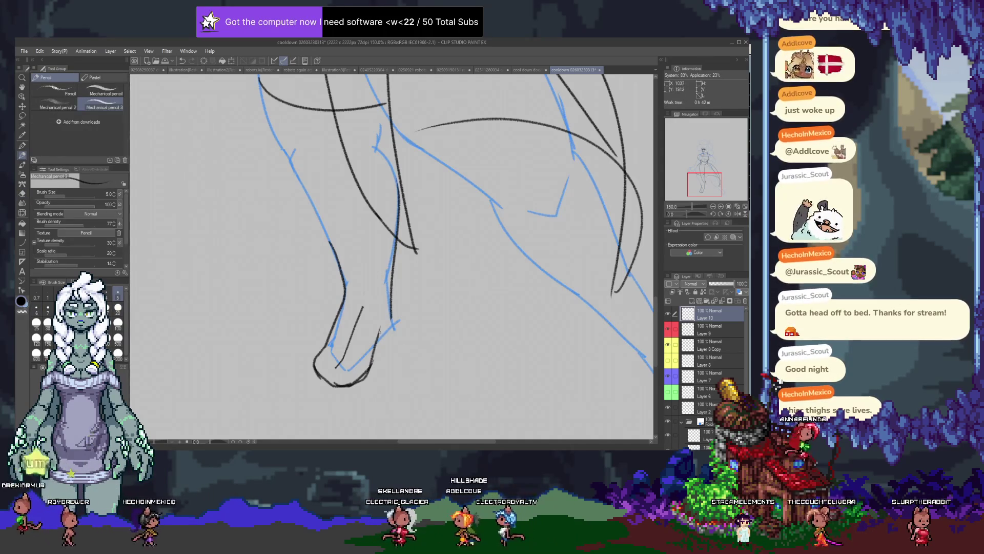
pyautogui.moveTo(388, 308); pyautogui.dragTo(391, 317)
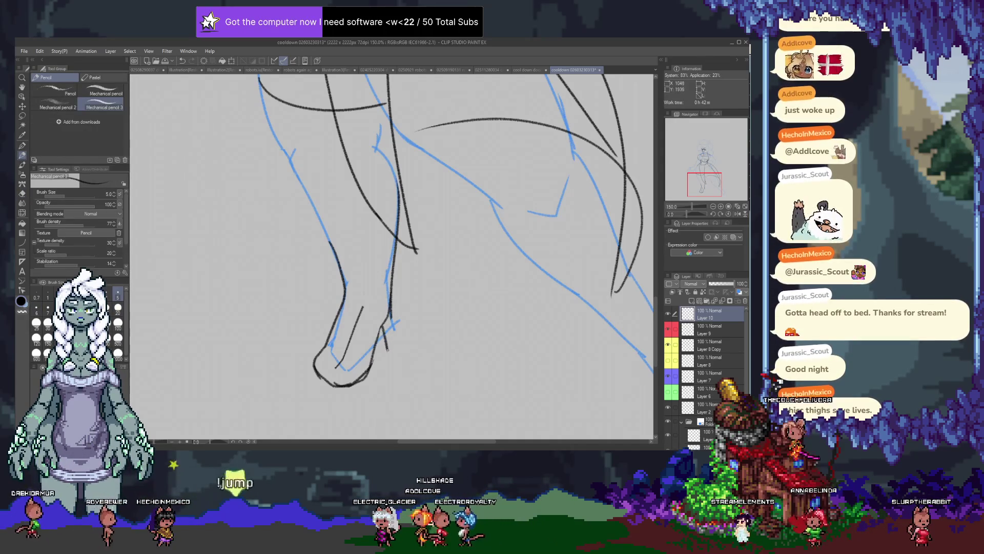
pyautogui.hotkey('ctrl', 'z')
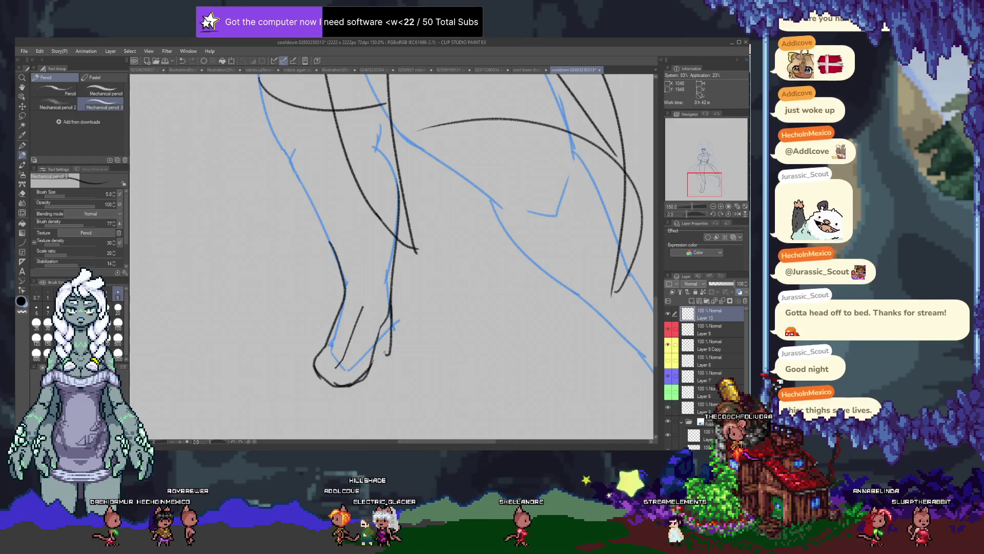
pyautogui.moveTo(392, 323); pyautogui.dragTo(383, 353)
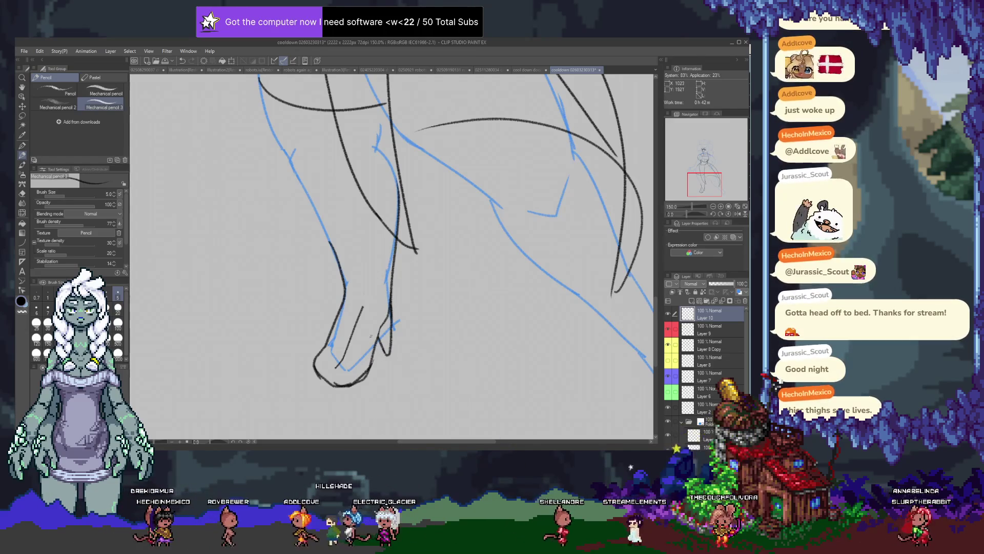
# Step: Check Layer 10 by toggling its visibility, then tag it with a salmon layer colour
pyautogui.click(668, 313)
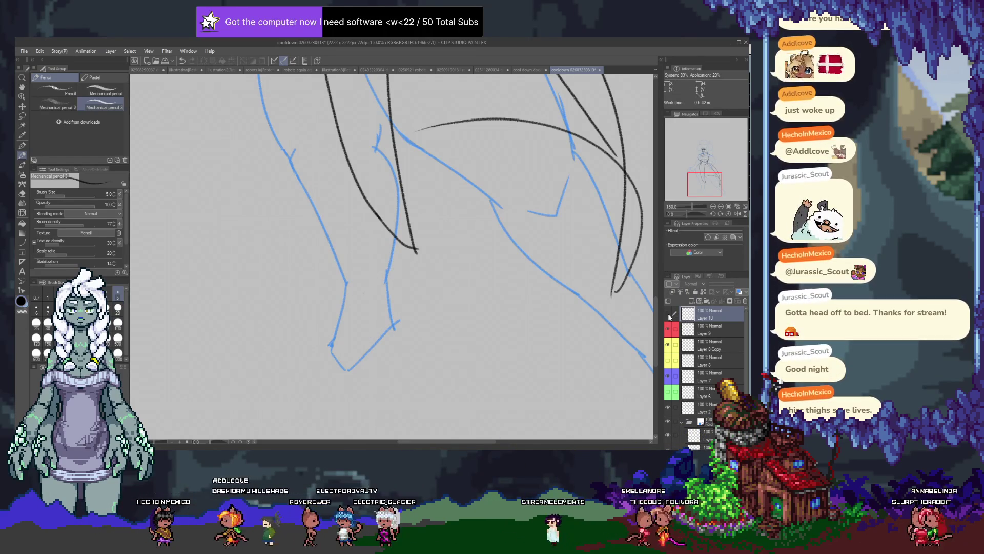
pyautogui.click(669, 314)
pyautogui.scroll(-3, 459, 283)
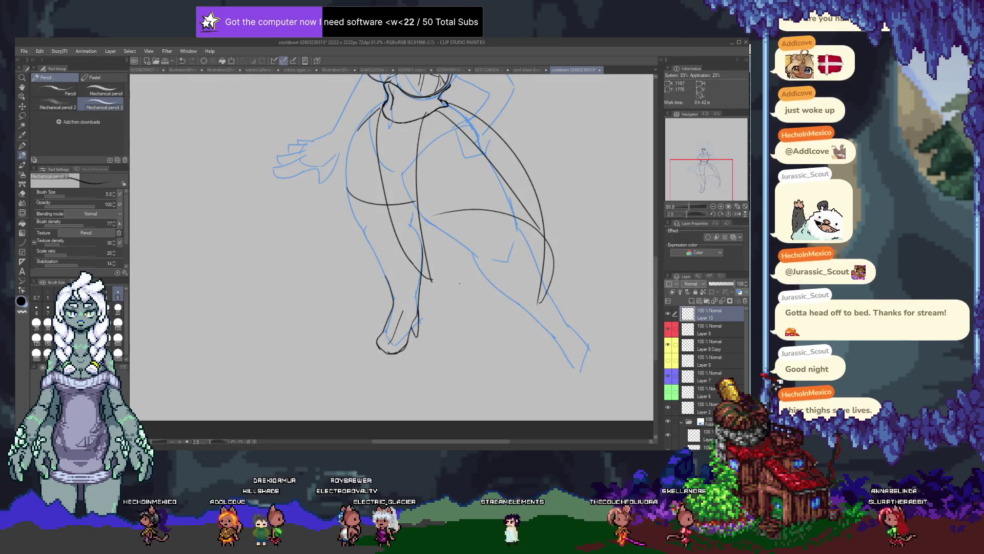
pyautogui.scroll(2, 414, 300)
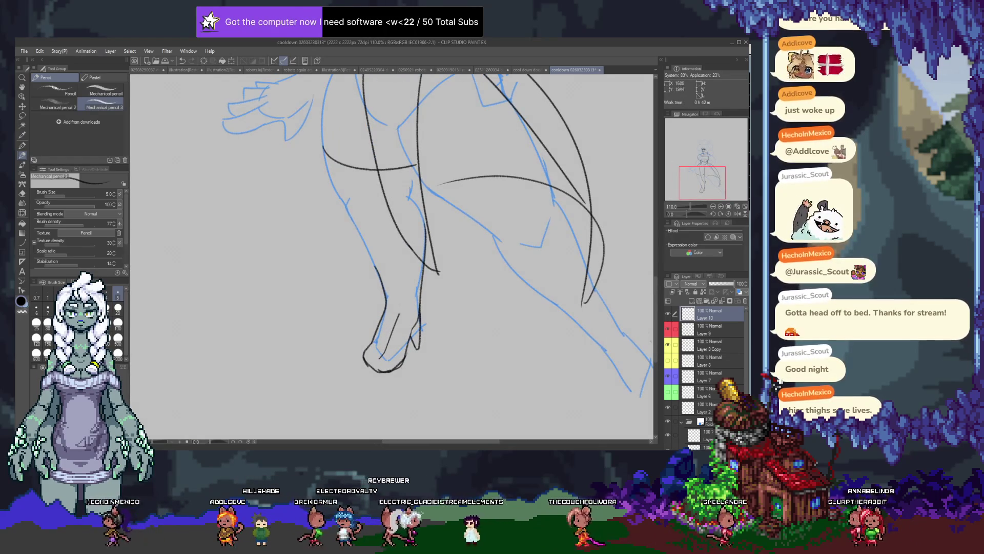
pyautogui.click(669, 284)
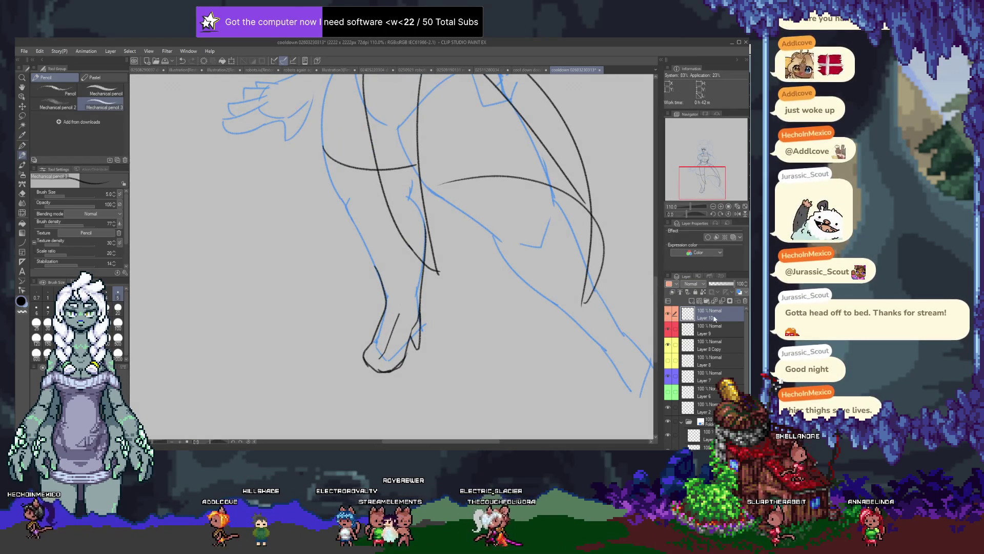
# Step: Duplicate Layer 10 as a working copy and hide the original
pyautogui.hotkey('ctrl', 'alt', 'd')
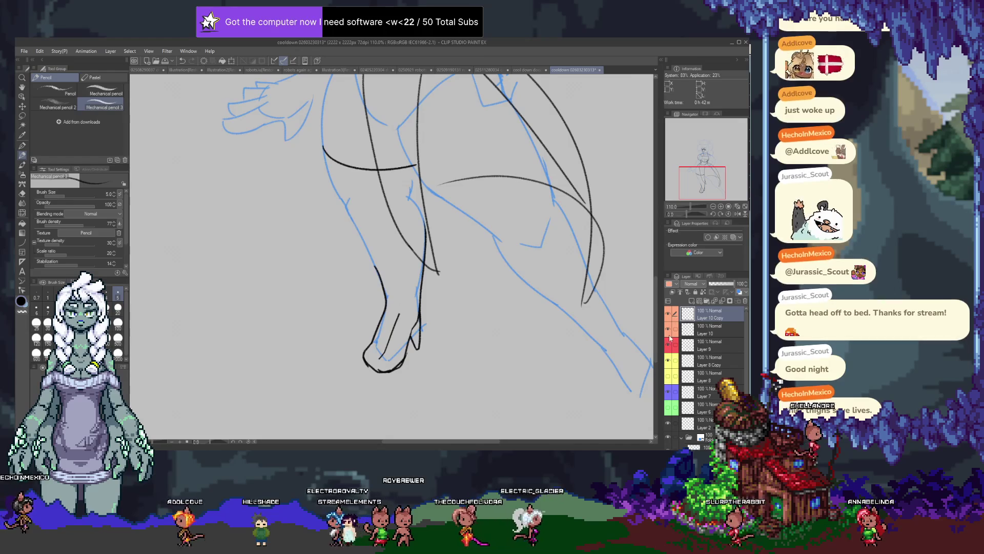
pyautogui.click(667, 329)
pyautogui.scroll(2, 407, 332)
pyautogui.moveTo(407, 332); pyautogui.dragTo(399, 307)
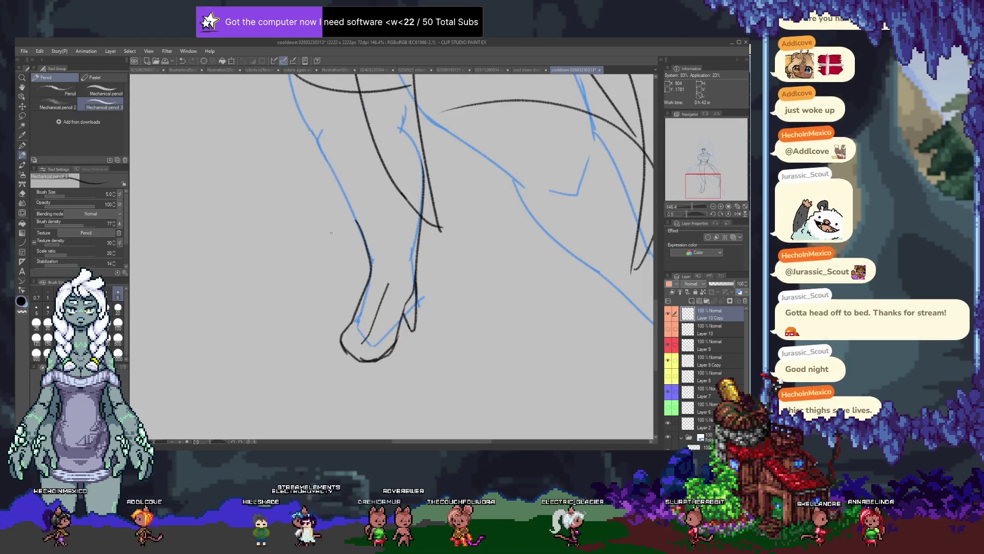
# Step: Erase the copy's lower foot lines, sketch two new foot strokes, and tint Layer 10 purple
pyautogui.press('e')
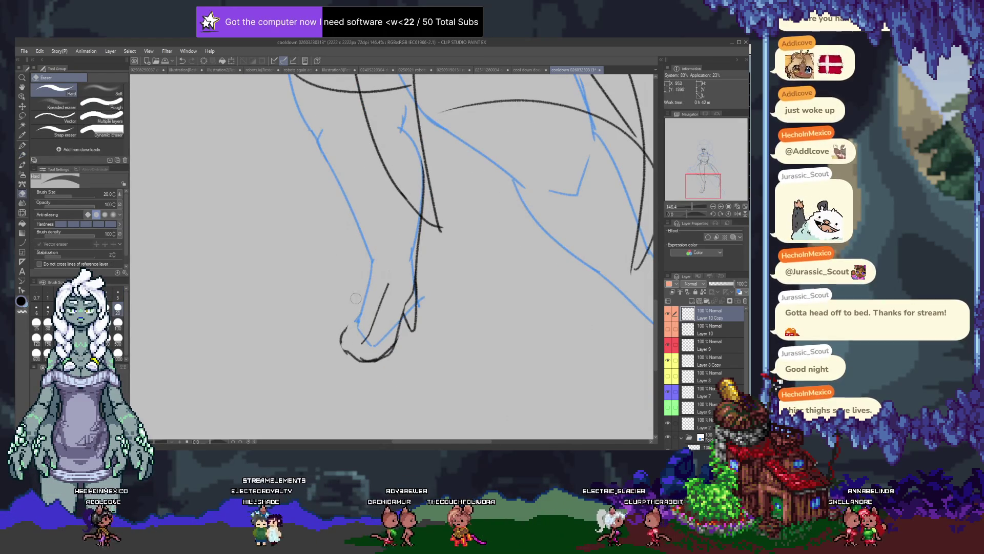
pyautogui.moveTo(381, 268)
pyautogui.mouseDown()
pyautogui.moveTo(366, 348)
pyautogui.moveTo(406, 376)
pyautogui.mouseUp()
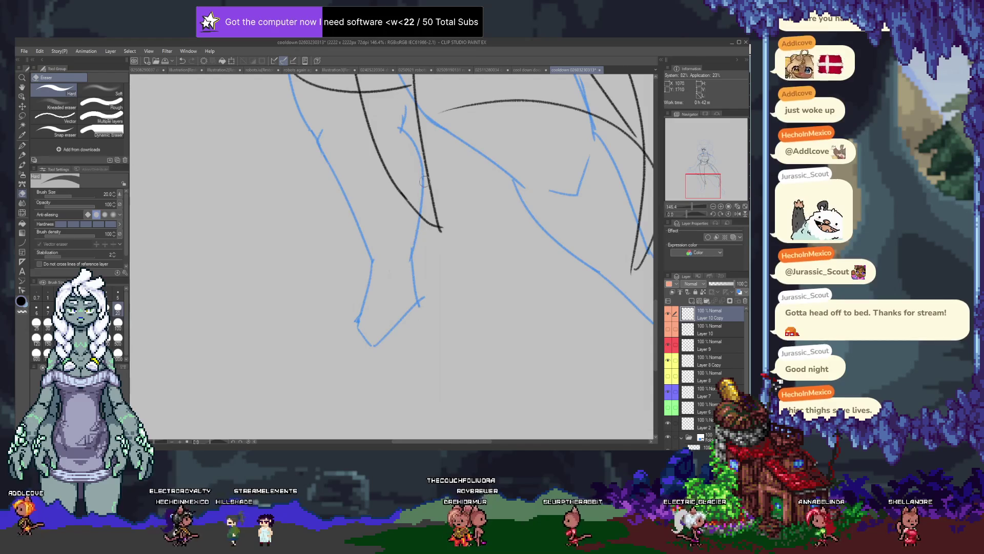
pyautogui.press('p')
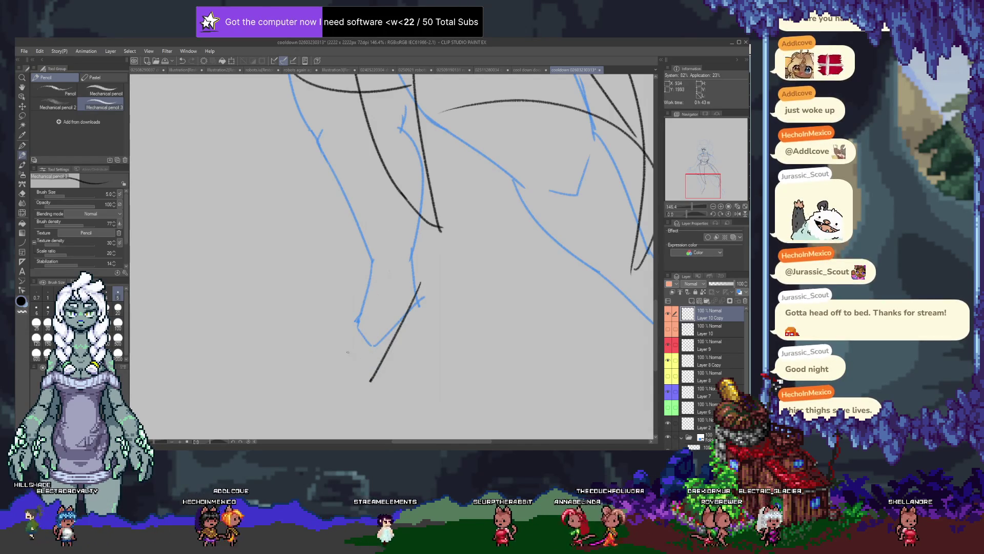
pyautogui.moveTo(353, 331); pyautogui.dragTo(361, 365)
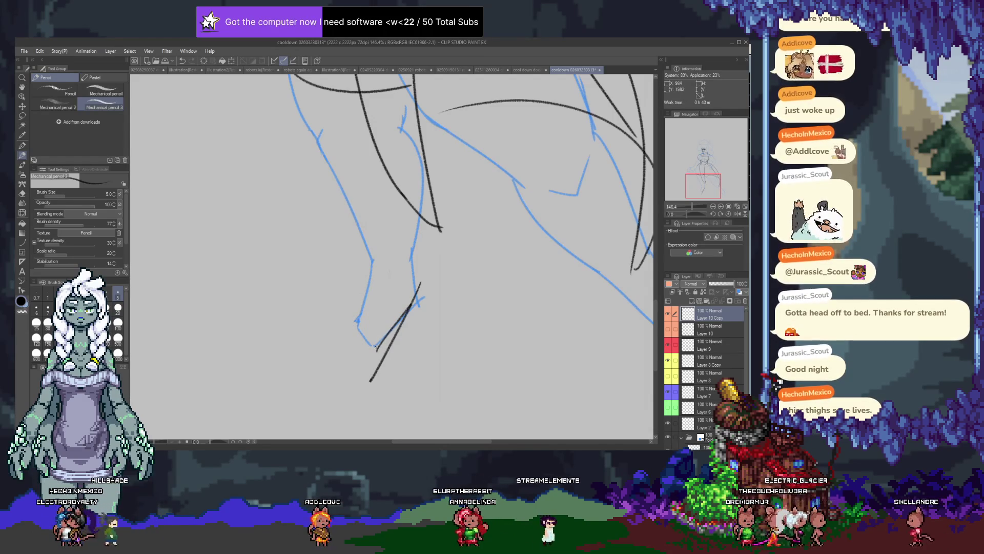
pyautogui.moveTo(348, 341); pyautogui.dragTo(362, 308)
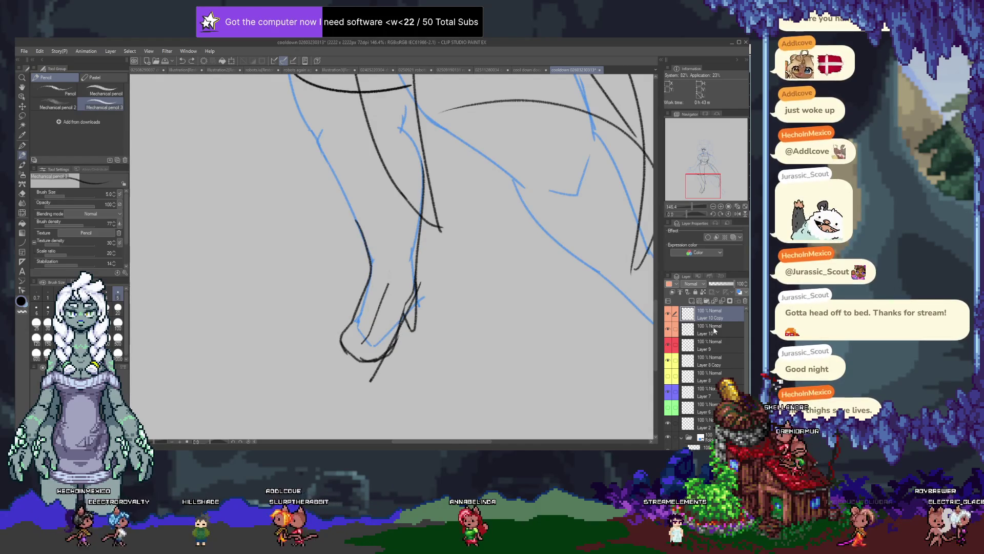
pyautogui.click(739, 291)
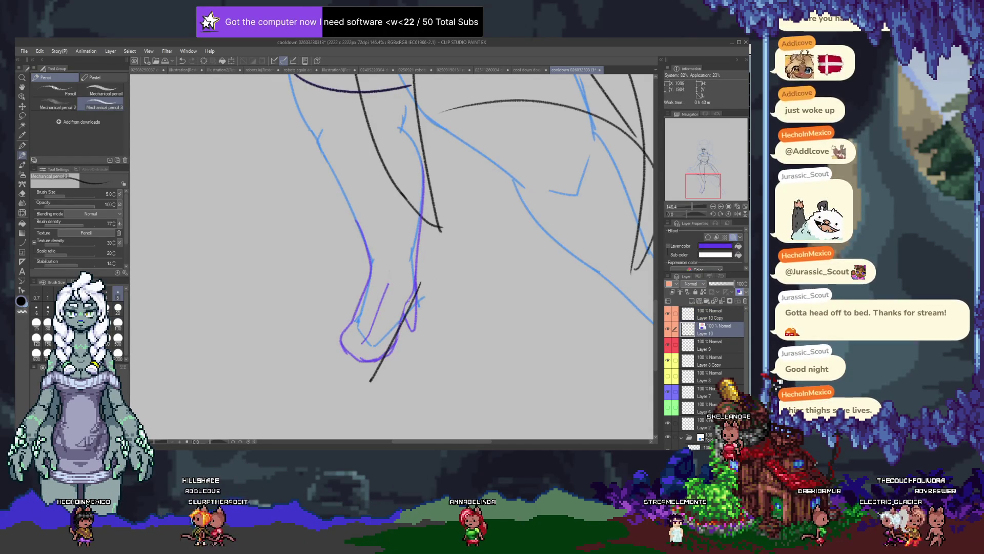
# Step: On Layer 10 Copy, try redrawing the foot's left edge in black, undoing the attempts
pyautogui.click(698, 316)
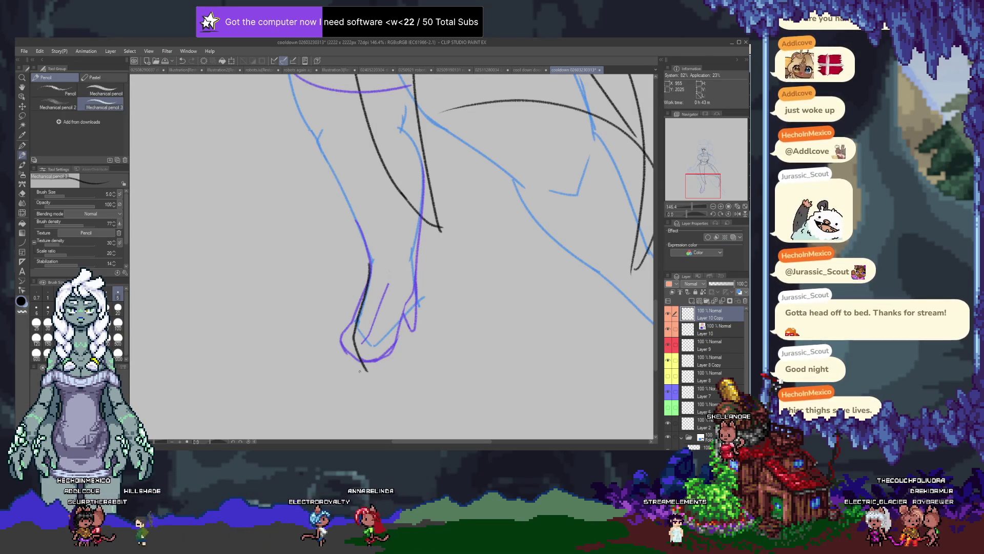
pyautogui.moveTo(365, 338); pyautogui.dragTo(370, 283)
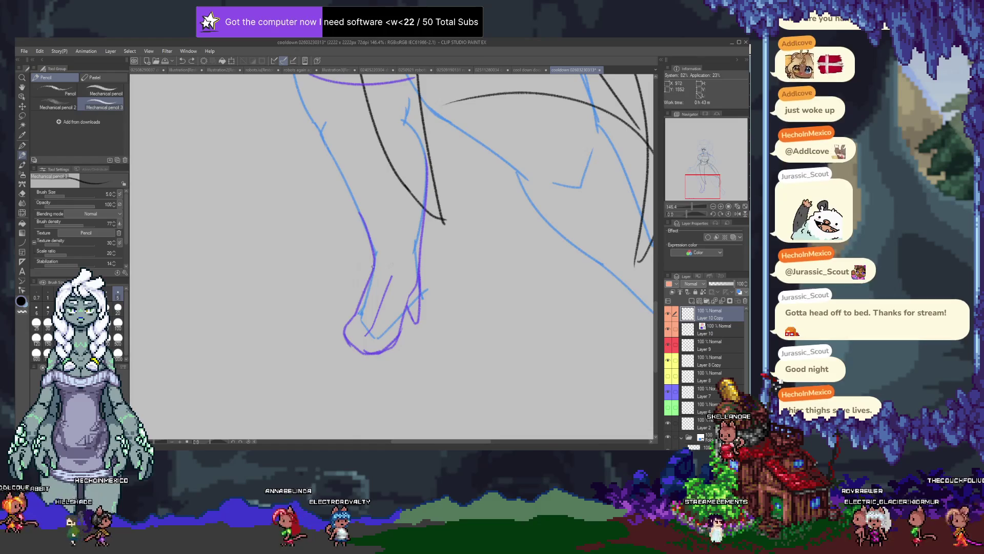
pyautogui.moveTo(365, 292); pyautogui.dragTo(352, 328)
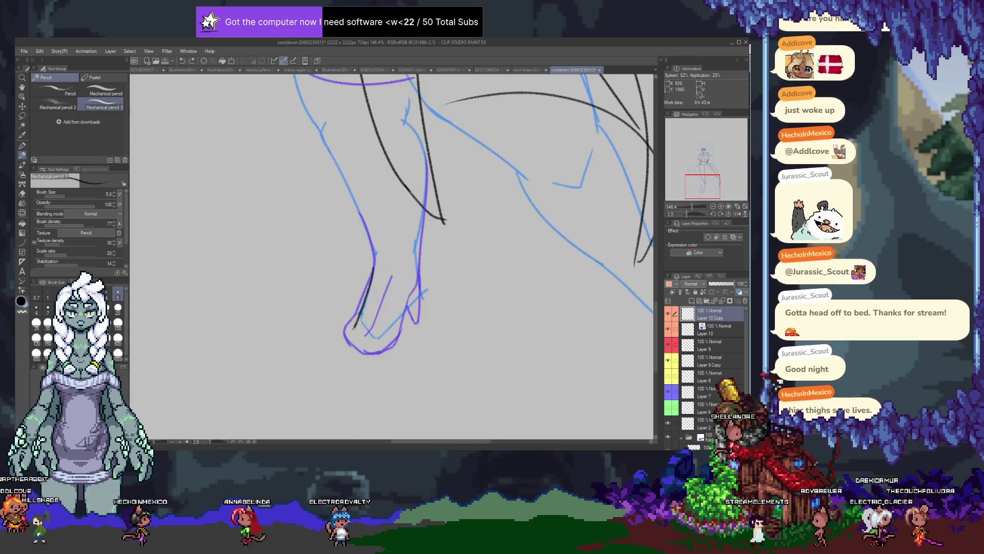
pyautogui.hotkey('ctrl', 'z')
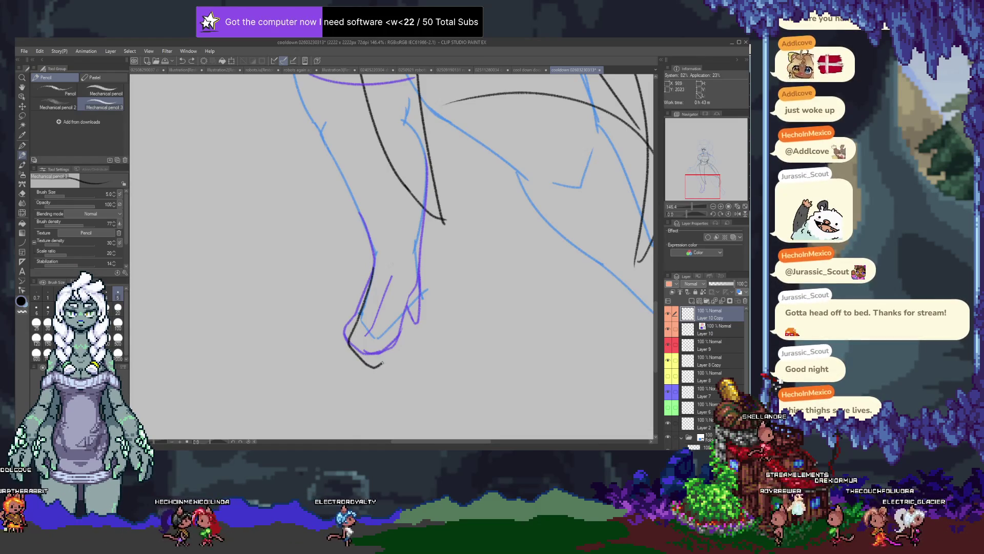
pyautogui.moveTo(375, 256)
pyautogui.mouseDown()
pyautogui.moveTo(353, 341)
pyautogui.moveTo(389, 363)
pyautogui.mouseUp()
pyautogui.hotkey('ctrl', 'z')
# Step: Redraw the foot's edge, sole and a long leg stroke, undoing discarded attempts
pyautogui.moveTo(337, 171); pyautogui.dragTo(364, 347)
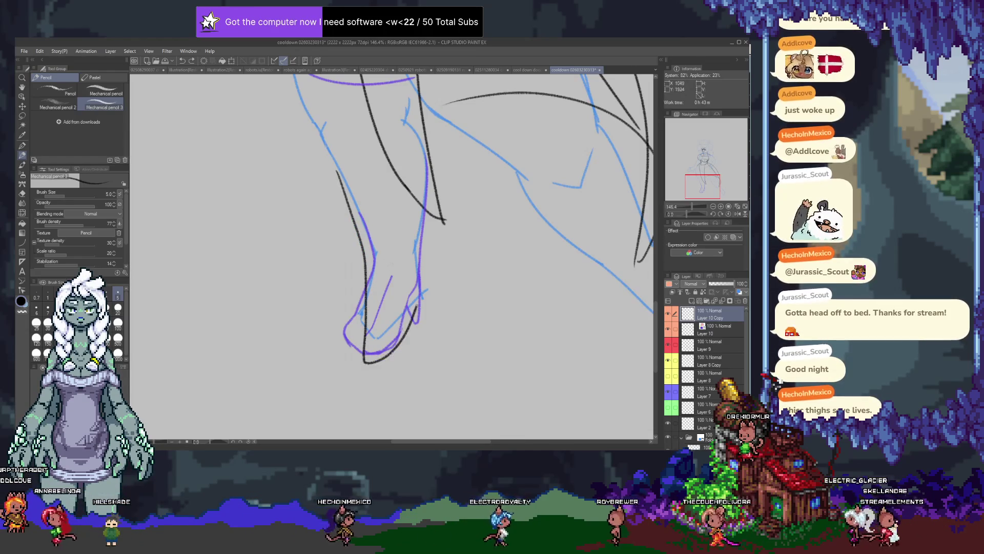
pyautogui.hotkey('ctrl', 'z')
pyautogui.moveTo(375, 254)
pyautogui.mouseDown()
pyautogui.moveTo(362, 321)
pyautogui.moveTo(411, 299)
pyautogui.mouseUp()
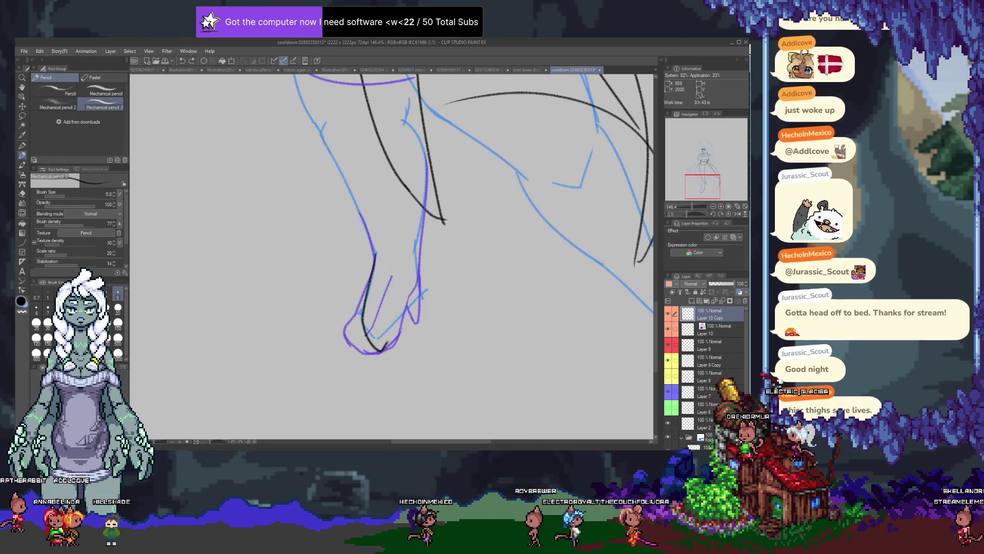
pyautogui.hotkey('ctrl', 'z')
pyautogui.moveTo(373, 259); pyautogui.dragTo(412, 306)
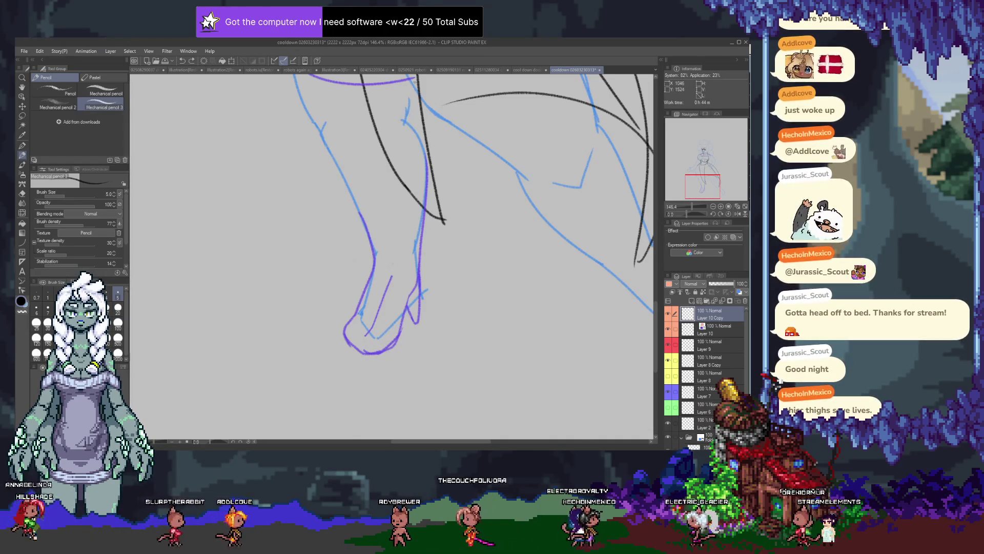
pyautogui.moveTo(415, 126); pyautogui.dragTo(393, 271)
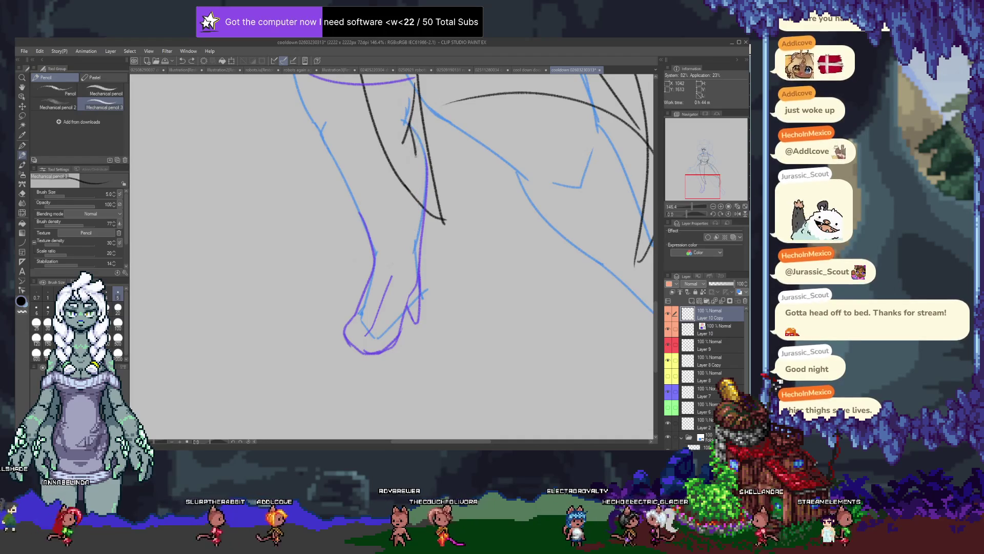
pyautogui.moveTo(388, 176); pyautogui.dragTo(406, 255)
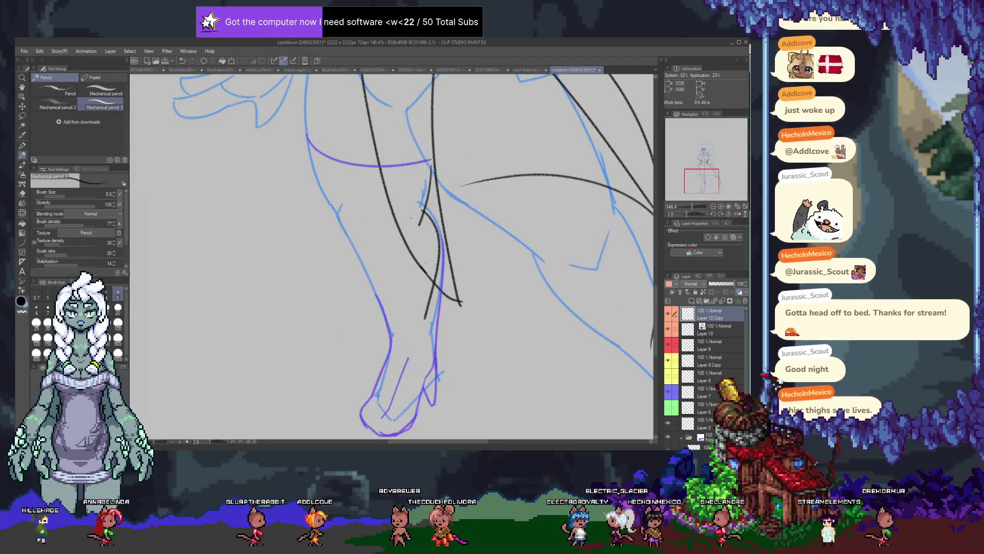
# Step: Draw the leg's left contour in black, discarding a short lower-leg stroke
pyautogui.moveTo(314, 149); pyautogui.dragTo(350, 222)
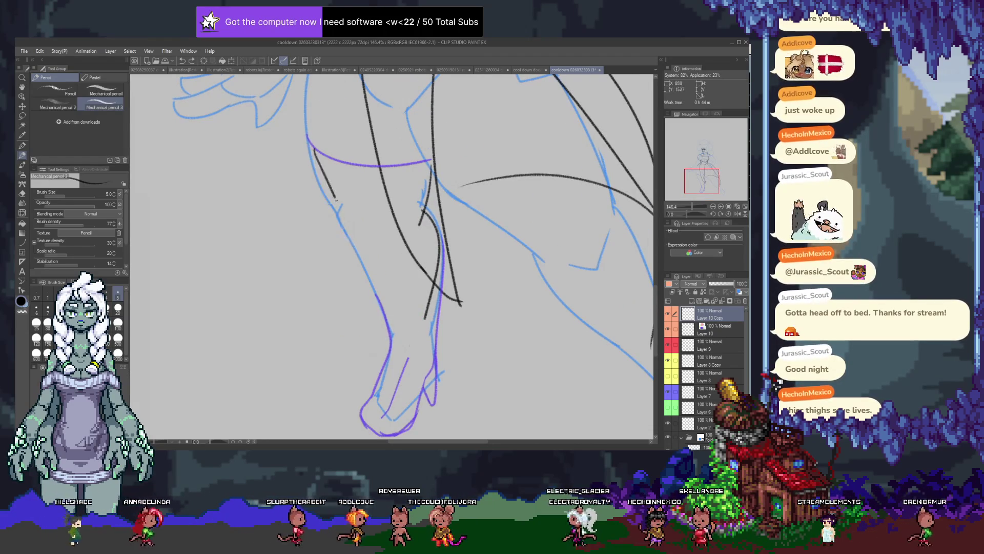
pyautogui.moveTo(308, 140); pyautogui.dragTo(389, 321)
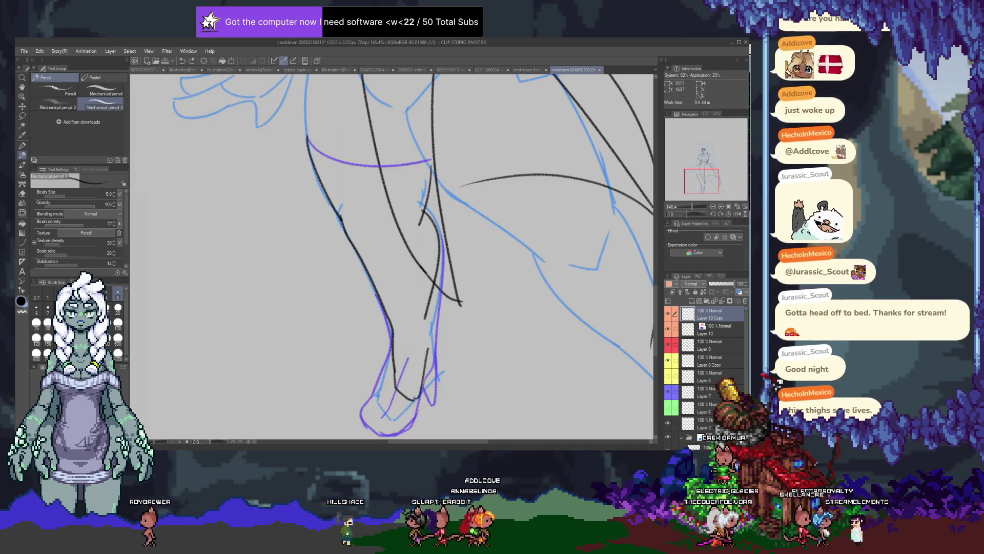
pyautogui.moveTo(430, 354); pyautogui.dragTo(427, 319)
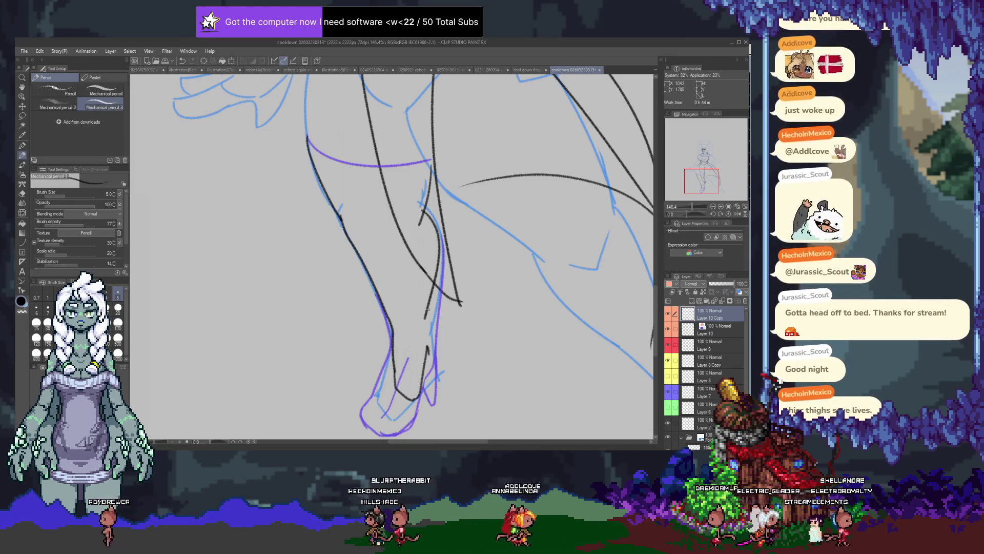
pyautogui.hotkey('ctrl', 'z')
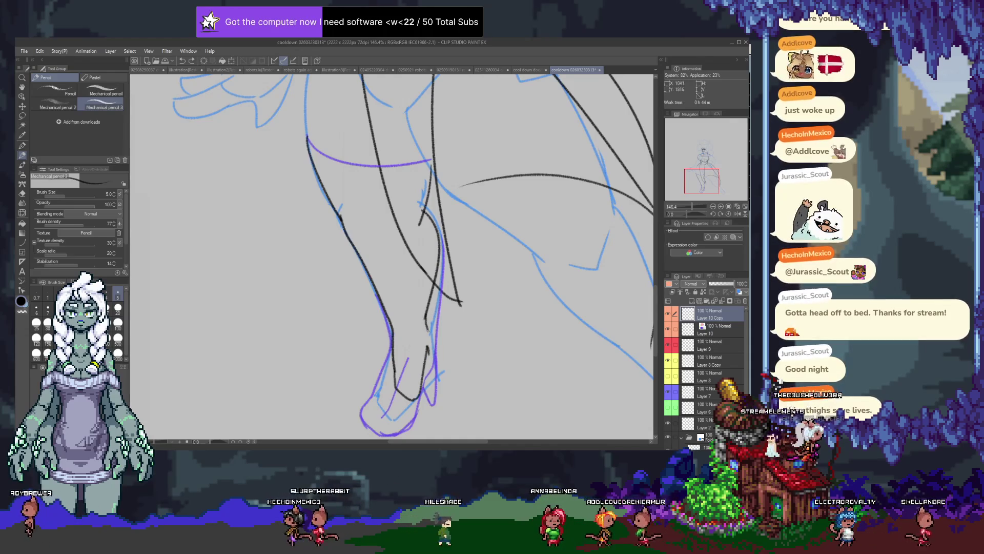
# Step: Hide the purple Layer 10 reference lines and zoom out to view the whole figure
pyautogui.moveTo(408, 274); pyautogui.dragTo(398, 252)
pyautogui.click(668, 329)
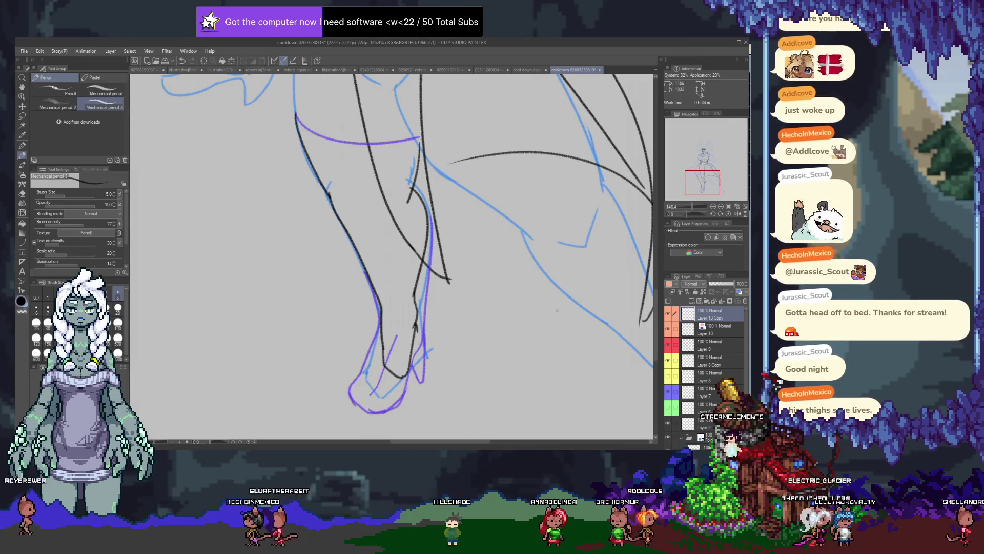
pyautogui.click(668, 391)
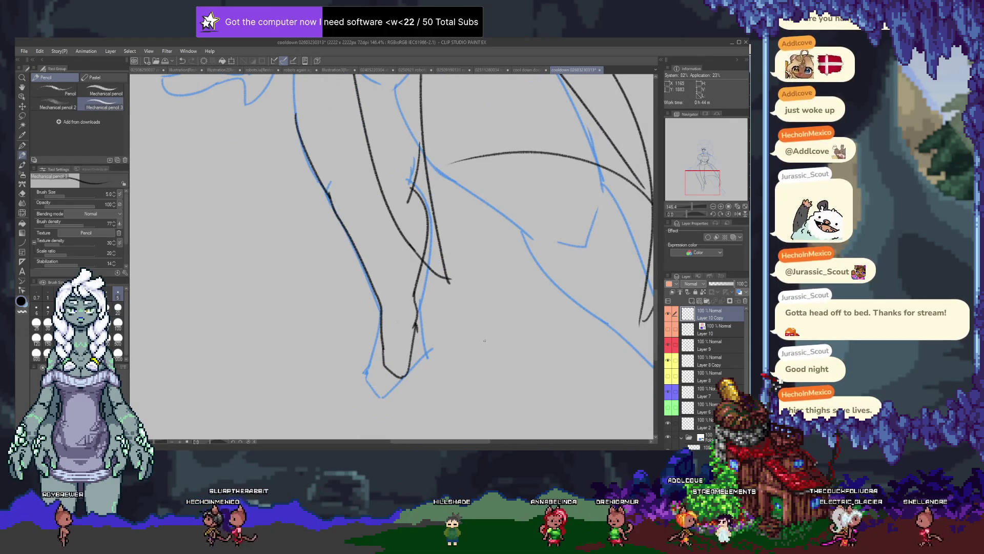
pyautogui.scroll(-3, 405, 323)
pyautogui.moveTo(405, 323)
pyautogui.mouseDown()
pyautogui.moveTo(419, 278)
pyautogui.moveTo(402, 295)
pyautogui.moveTo(538, 373)
pyautogui.mouseUp()
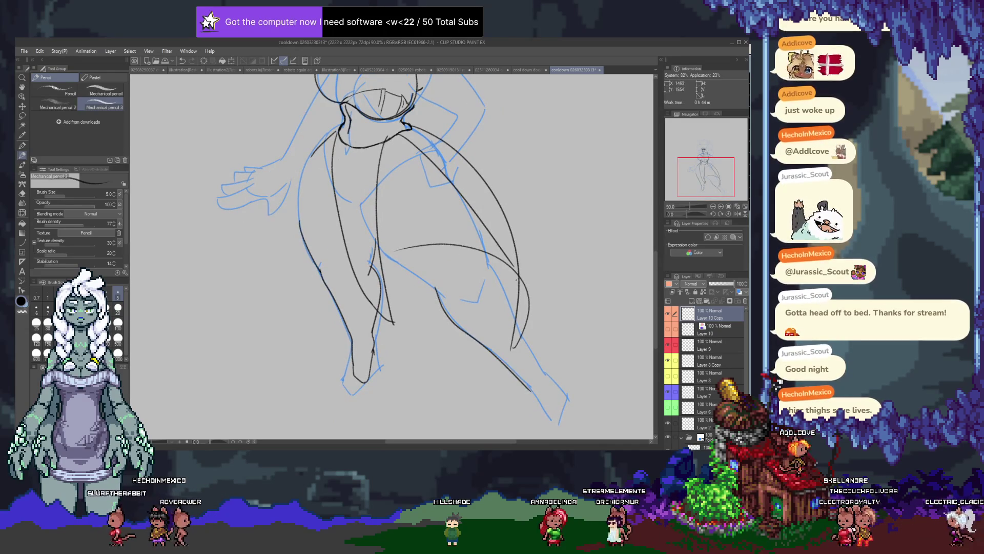
# Step: Redraw the black line along the lower right leg
pyautogui.moveTo(461, 308); pyautogui.dragTo(410, 218)
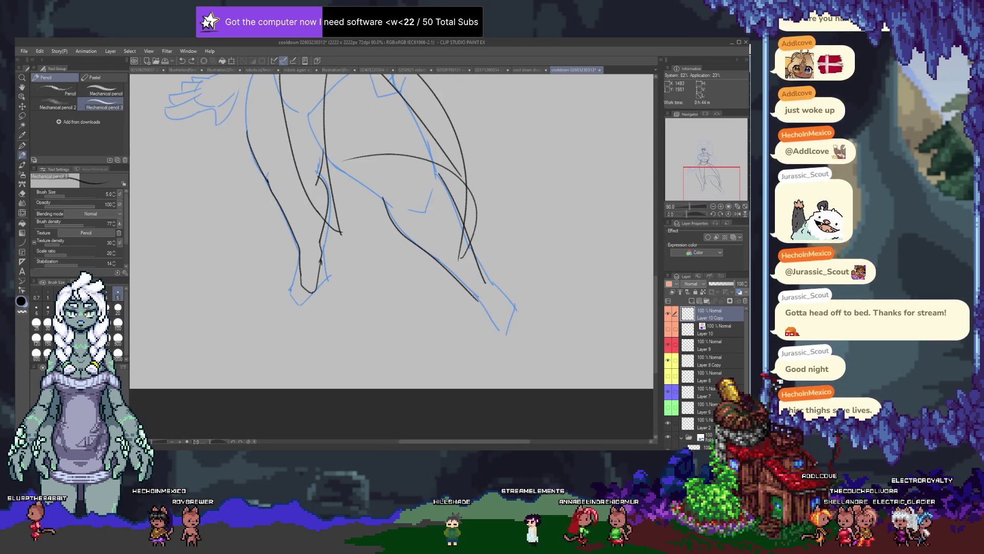
pyautogui.moveTo(479, 302); pyautogui.dragTo(508, 334)
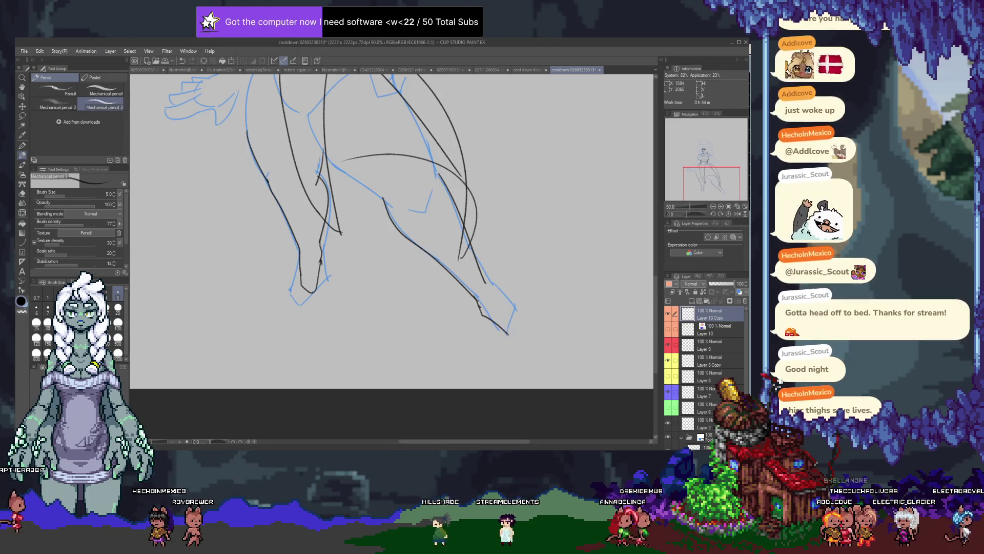
pyautogui.hotkey('ctrl', 'z')
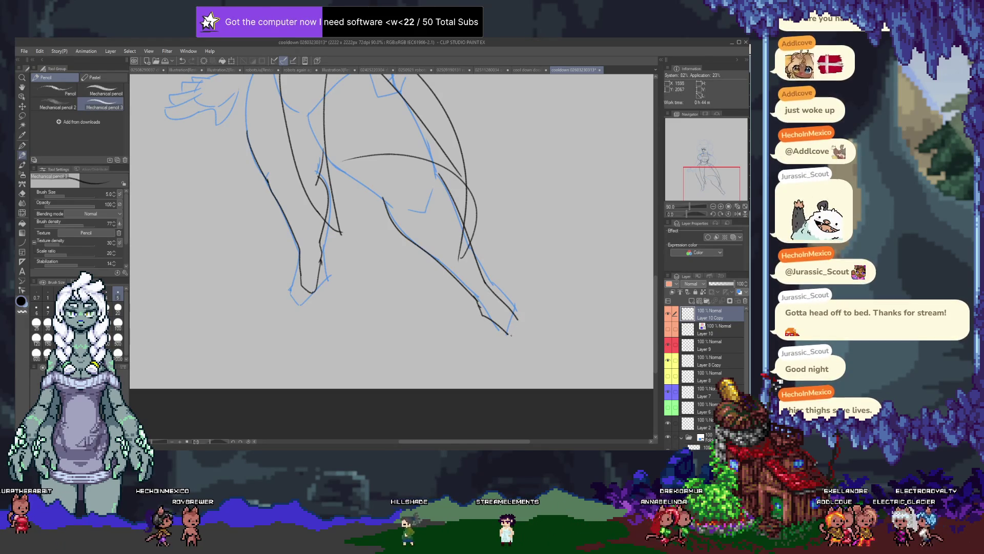
pyautogui.moveTo(479, 304)
pyautogui.mouseDown()
pyautogui.moveTo(509, 334)
pyautogui.moveTo(503, 291)
pyautogui.mouseUp()
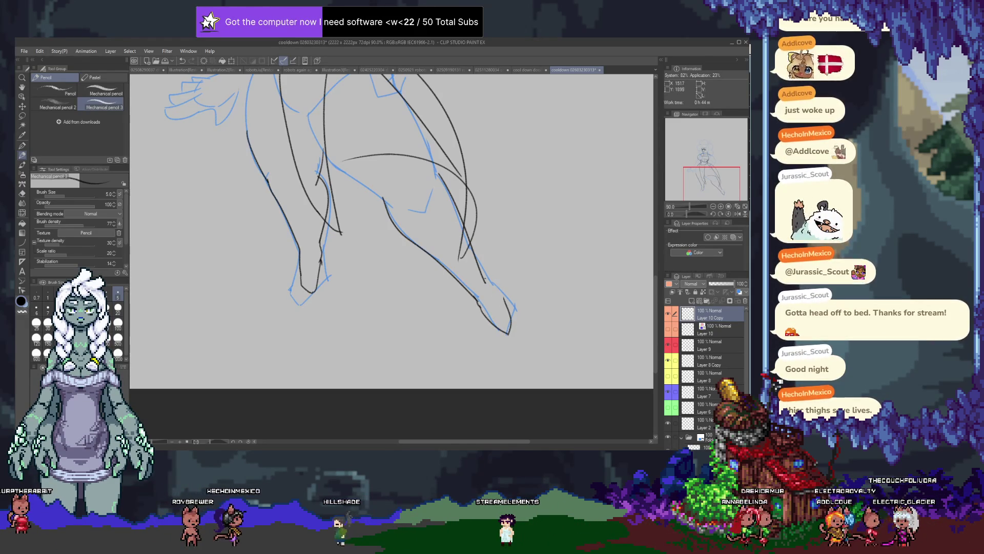
# Step: Trim part of the new leg line with the Eraser and save the file
pyautogui.press('e')
pyautogui.moveTo(502, 297); pyautogui.dragTo(548, 405)
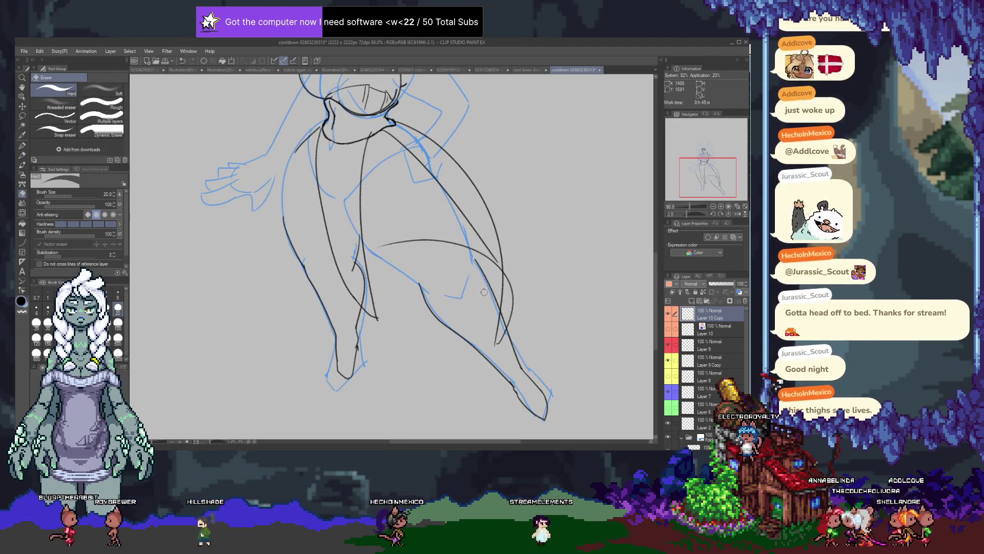
pyautogui.moveTo(374, 219); pyautogui.dragTo(408, 317)
pyautogui.hotkey('ctrl', 's')
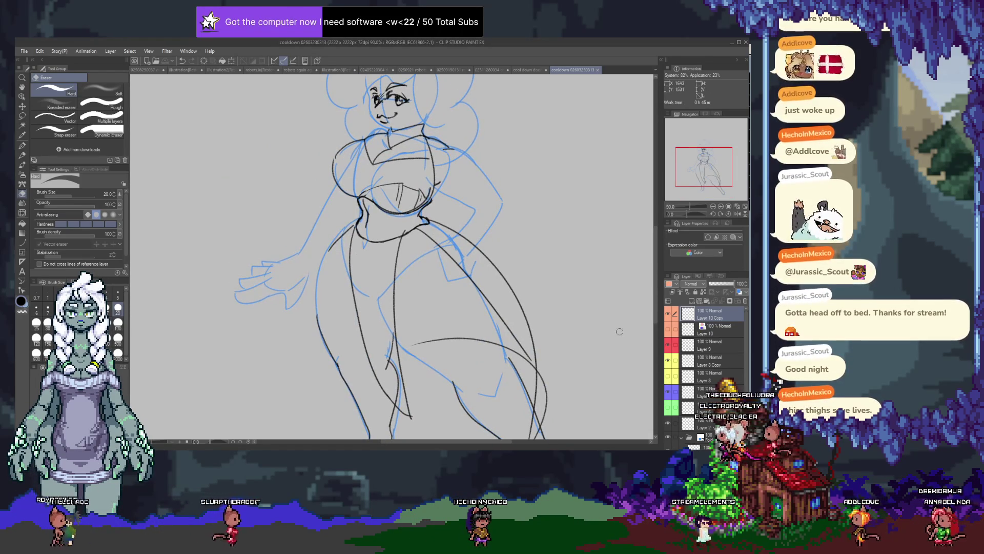
pyautogui.scroll(-3, 718, 343)
pyautogui.keyDown('shift'); pyautogui.click(730, 362); pyautogui.keyUp('shift')
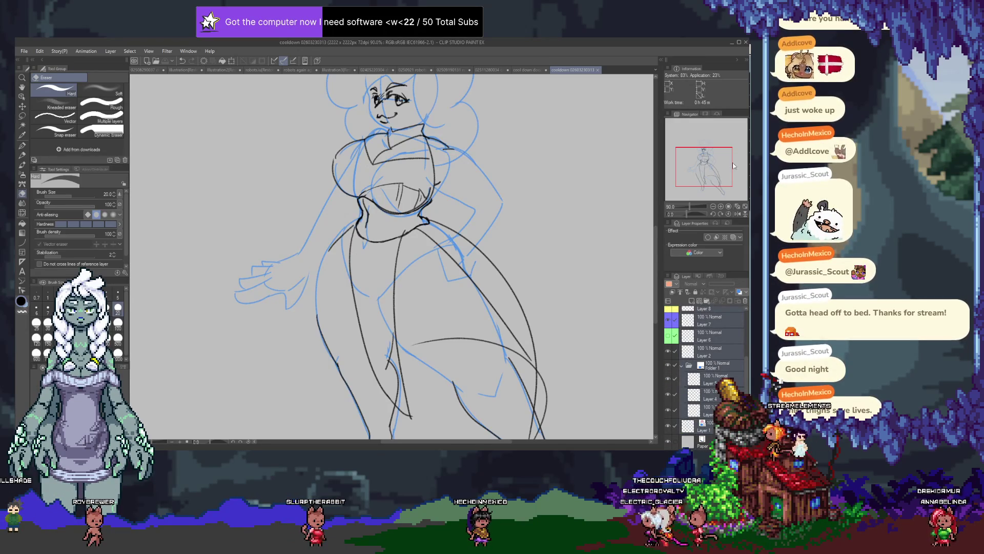
pyautogui.hotkey('ctrl', 'g')
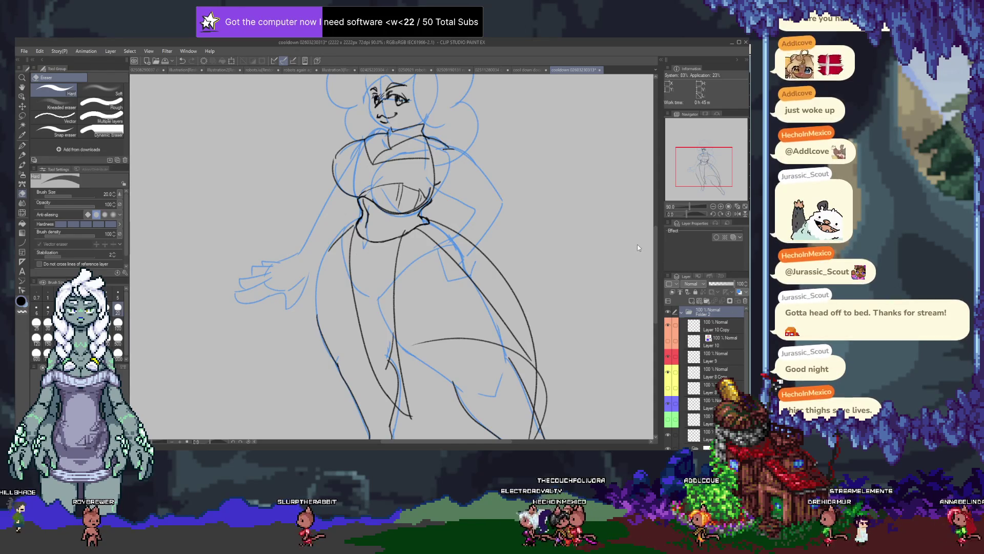
pyautogui.write('02603230313')
pyautogui.press('Return')
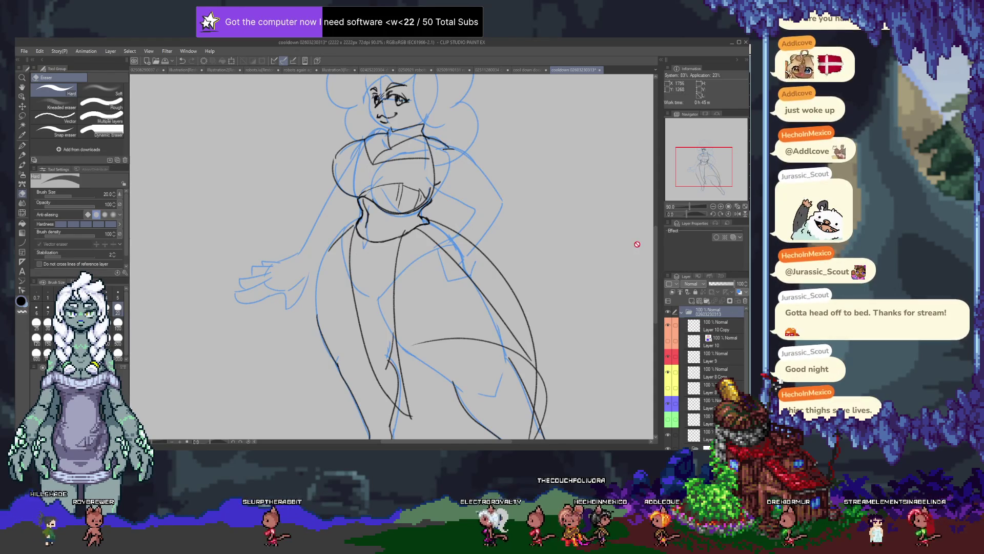
pyautogui.moveTo(444, 236); pyautogui.dragTo(457, 282)
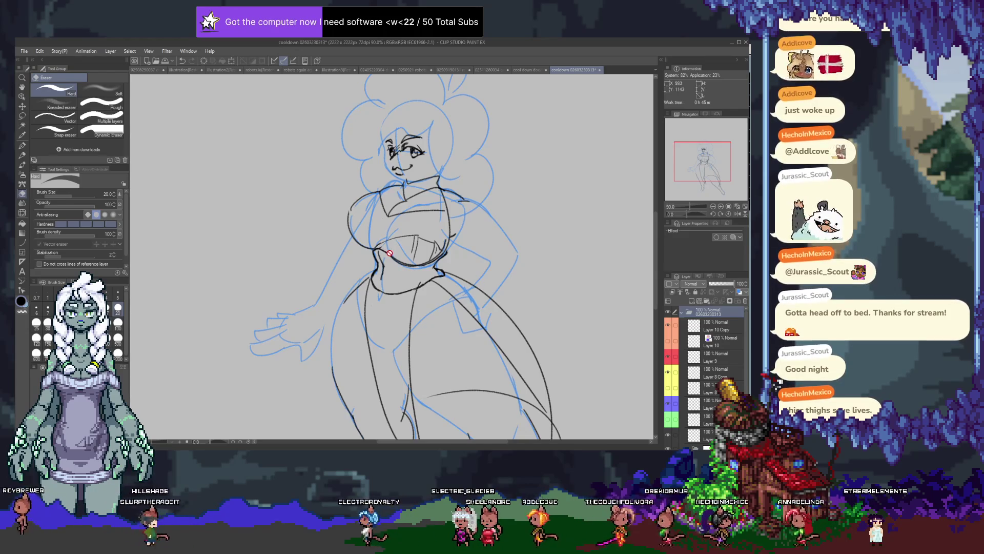
# Step: Lasso the mouth, nudge it slightly upward, and deselect
pyautogui.scroll(4, 398, 171)
pyautogui.scroll(2, 399, 171)
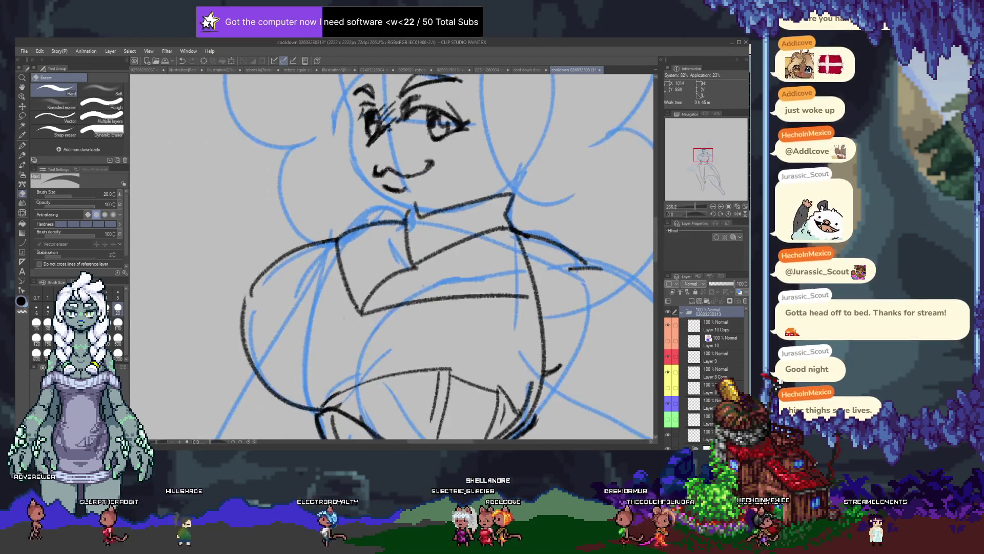
pyautogui.scroll(1, 418, 205)
pyautogui.press('m')
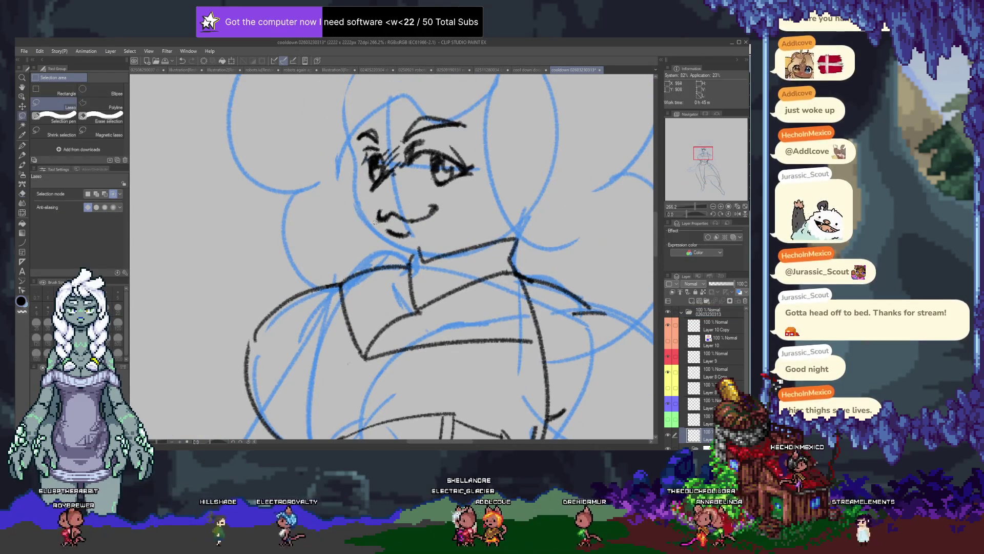
pyautogui.moveTo(447, 195)
pyautogui.mouseDown()
pyautogui.moveTo(393, 204)
pyautogui.moveTo(409, 218)
pyautogui.mouseUp()
pyautogui.press('k')
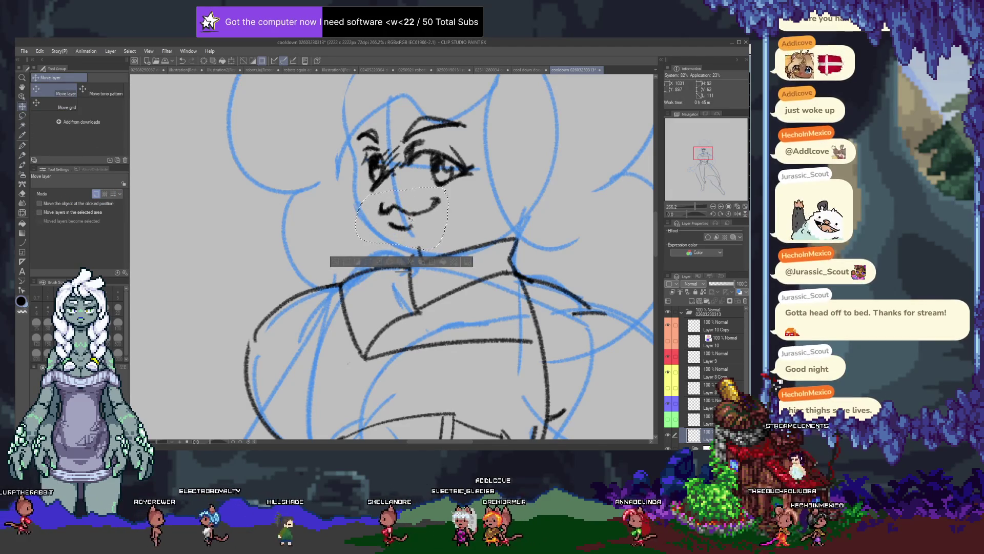
pyautogui.hotkey('ctrl', 'd')
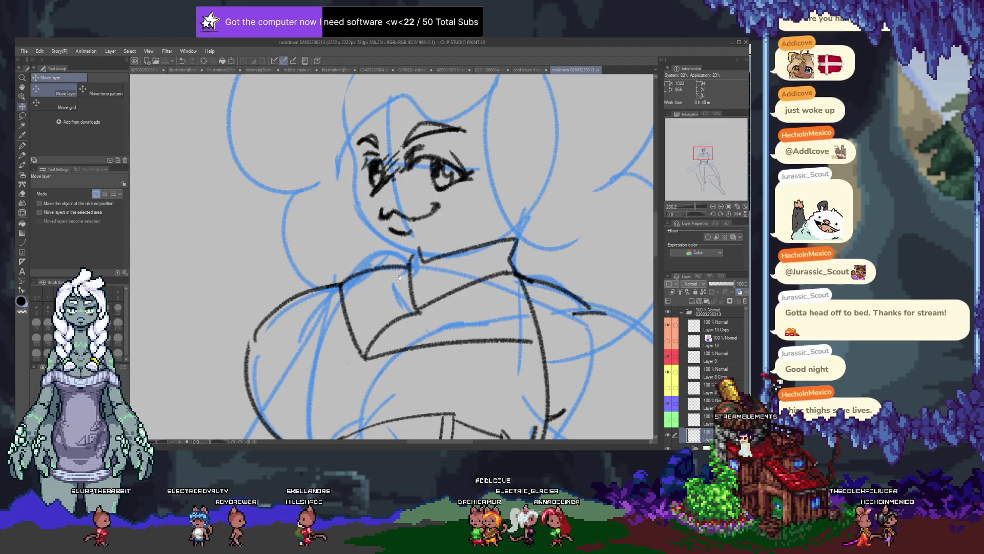
pyautogui.moveTo(384, 247); pyautogui.dragTo(390, 237)
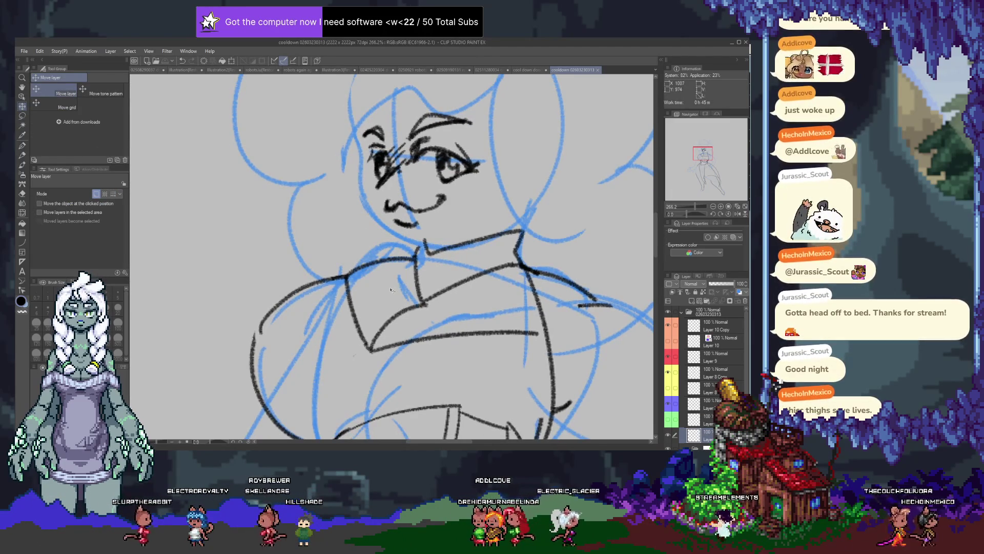
pyautogui.scroll(-2, 393, 289)
pyautogui.scroll(-2, 502, 324)
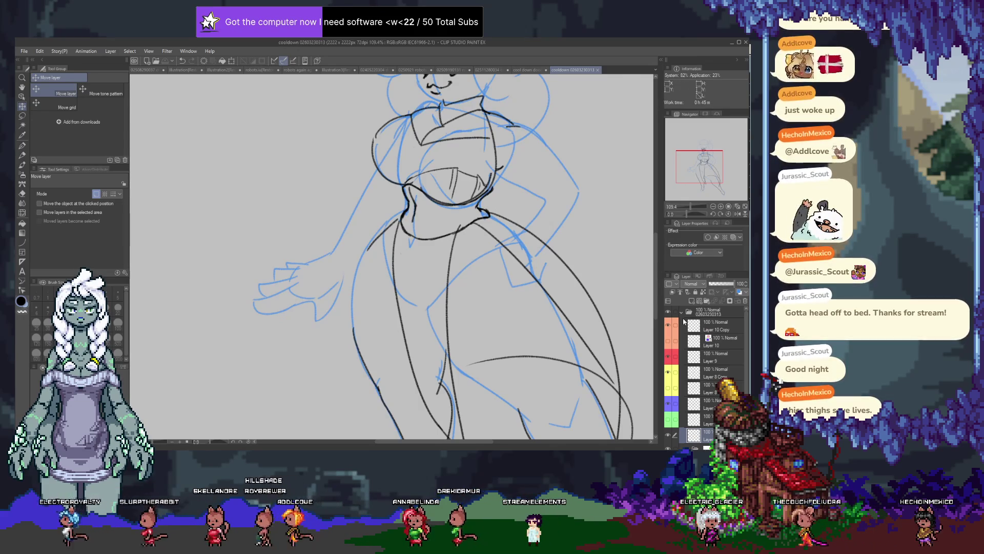
# Step: Toggle the waist and extra torso line layers' visibility to compare them
pyautogui.click(668, 406)
pyautogui.click(669, 410)
pyautogui.click(669, 422)
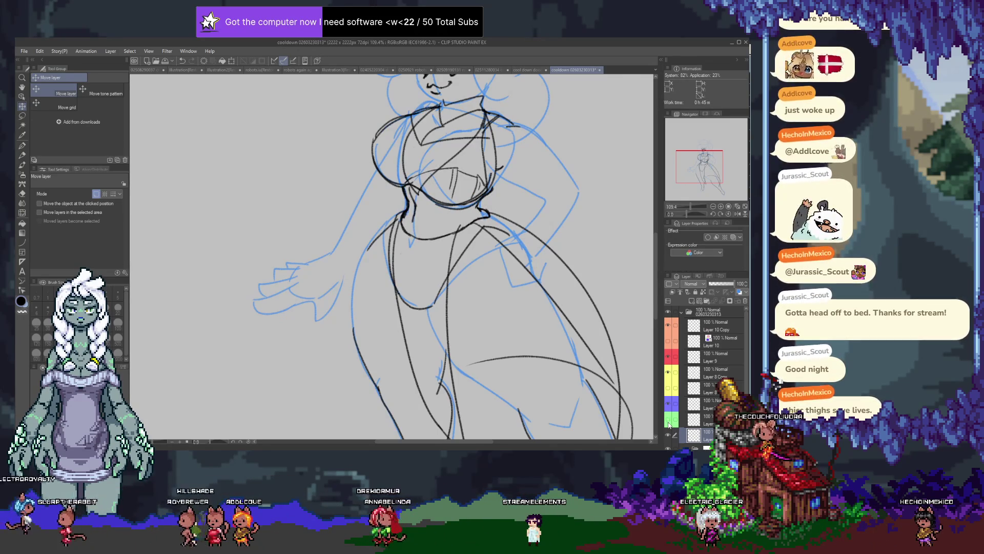
pyautogui.click(669, 424)
pyautogui.click(700, 404)
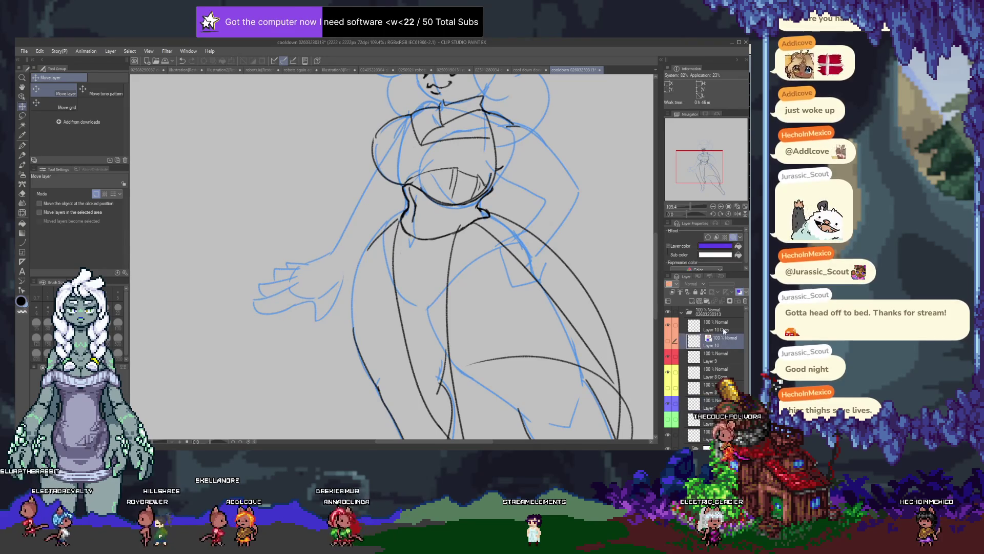
# Step: Group Layer 10 Copy and the layers below into a folder nested inside Folder 3
pyautogui.click(718, 325)
pyautogui.keyDown('shift'); pyautogui.click(717, 420); pyautogui.keyUp('shift')
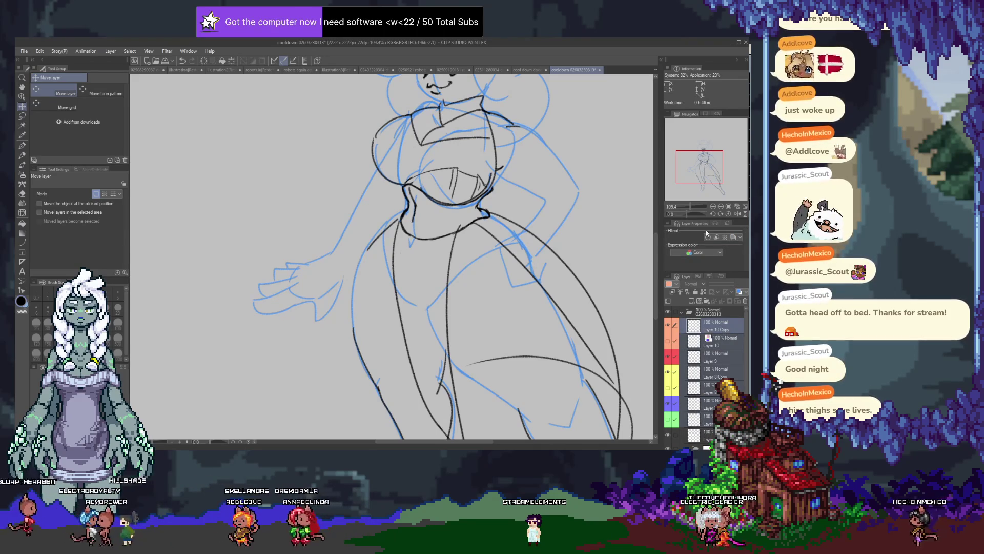
pyautogui.hotkey('ctrl', 'g')
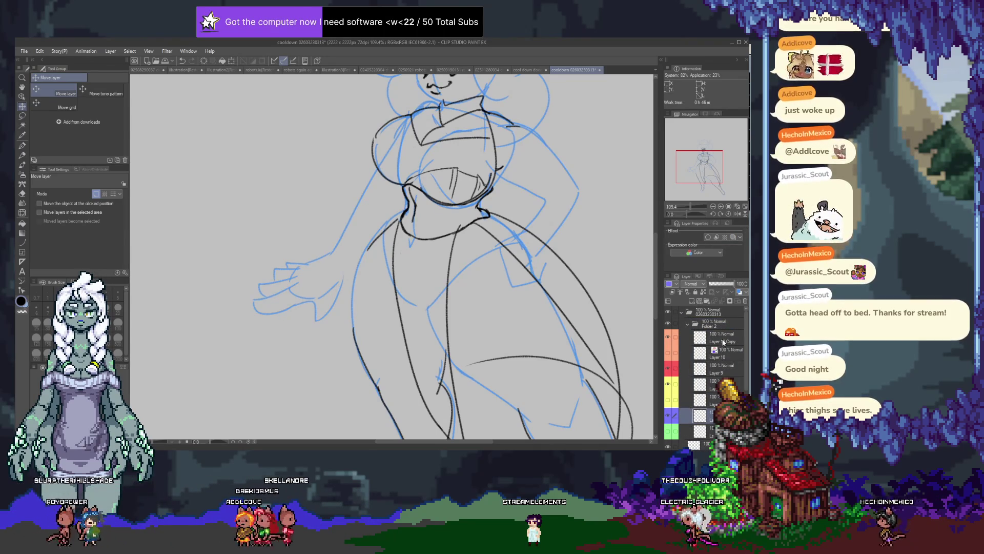
pyautogui.keyDown('shift'); pyautogui.click(724, 342); pyautogui.keyUp('shift')
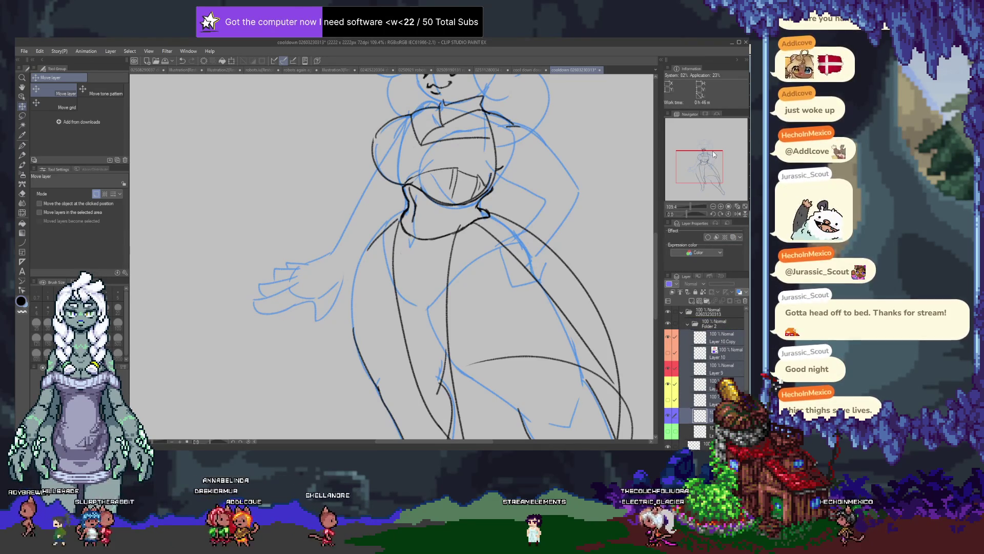
pyautogui.hotkey('ctrl', 'g')
# Step: Collapse and hide the lineart folder, then add an empty Layer 11 above it
pyautogui.click(693, 336)
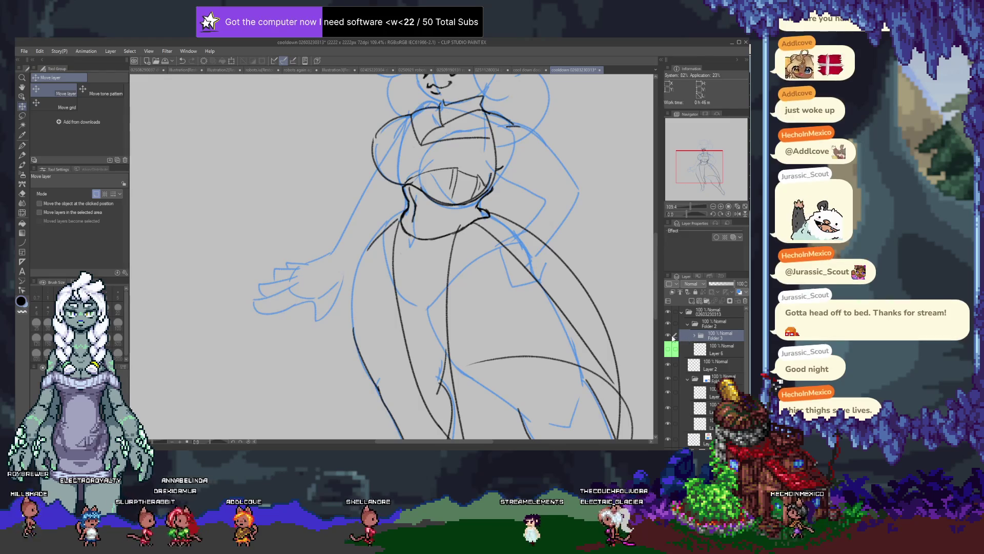
pyautogui.click(668, 335)
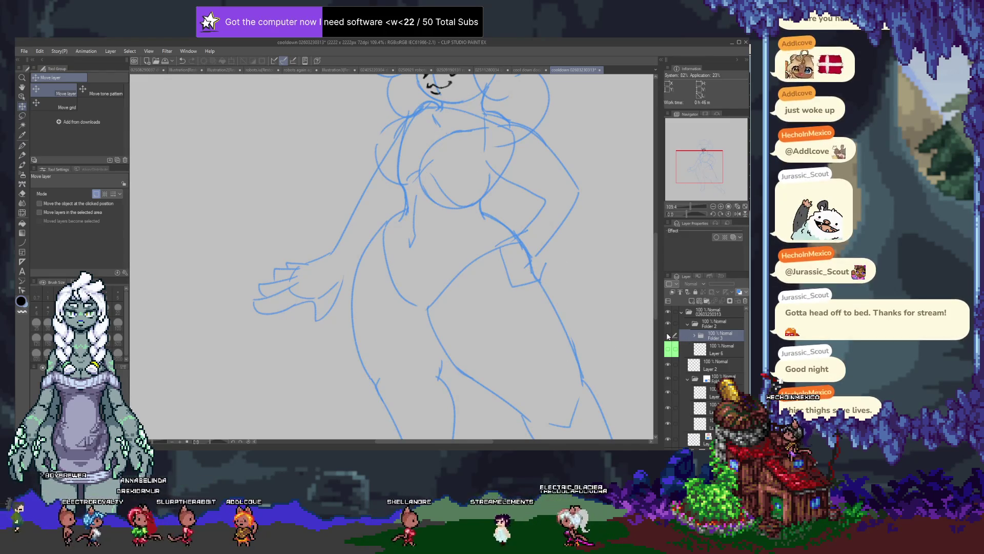
pyautogui.click(668, 335)
pyautogui.click(668, 335)
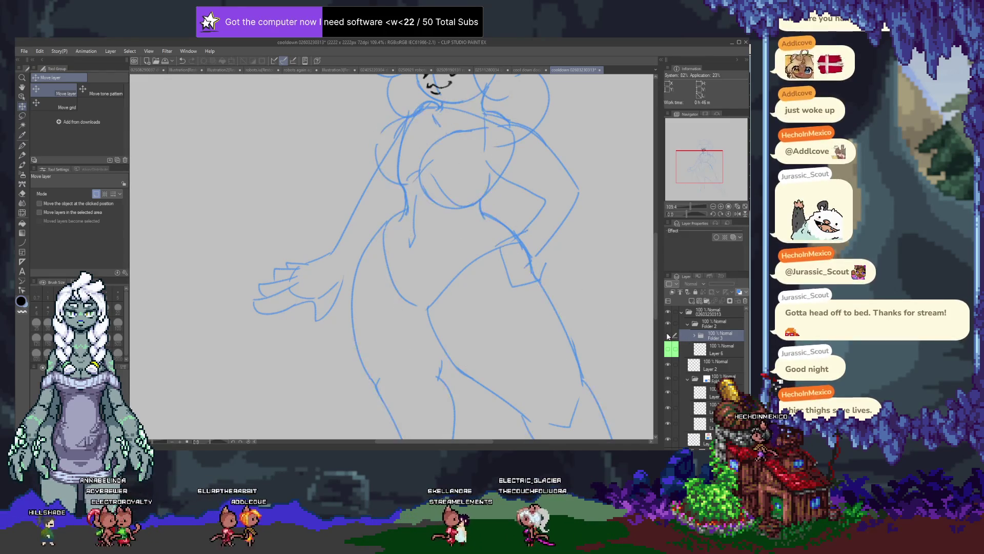
pyautogui.click(690, 301)
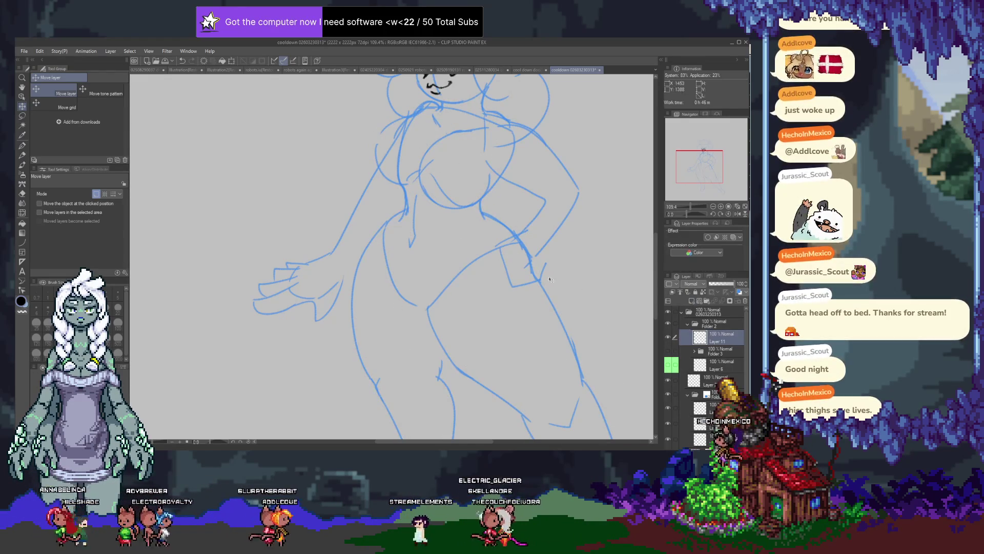
pyautogui.scroll(3, 440, 252)
# Step: With Mechanical pencil 3, ink the torso arc up into the right shoulder line, undoing rejected strokes
pyautogui.press('p')
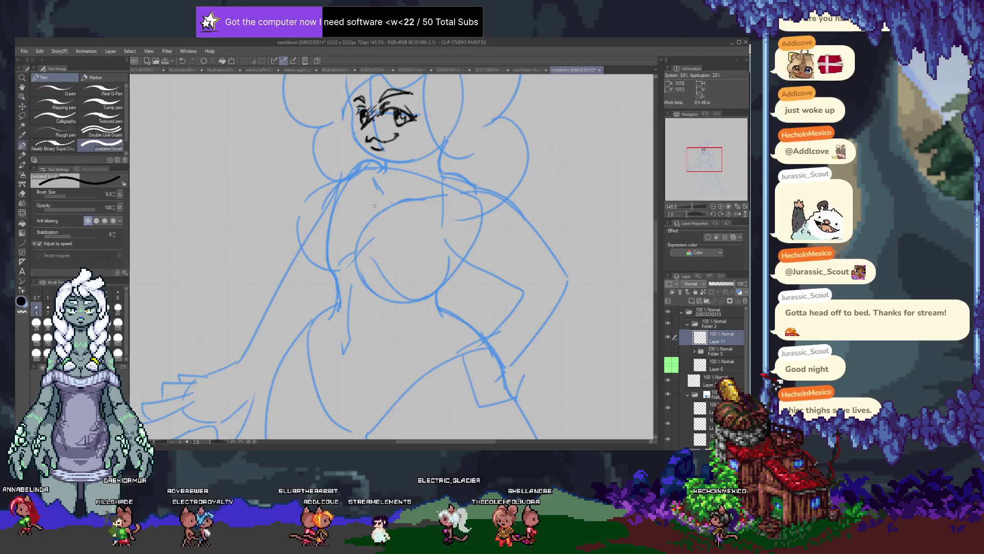
pyautogui.press('p')
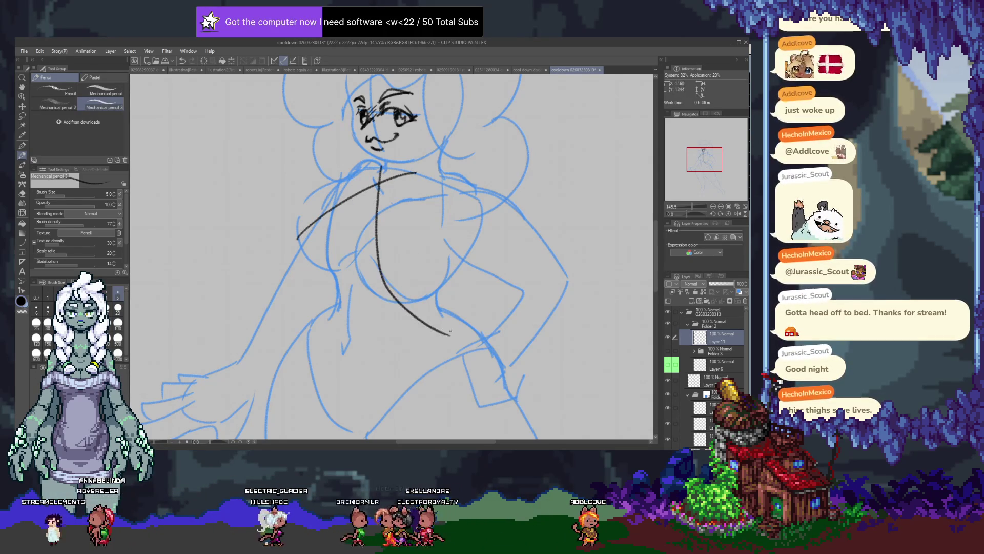
pyautogui.hotkey('ctrl', 'z')
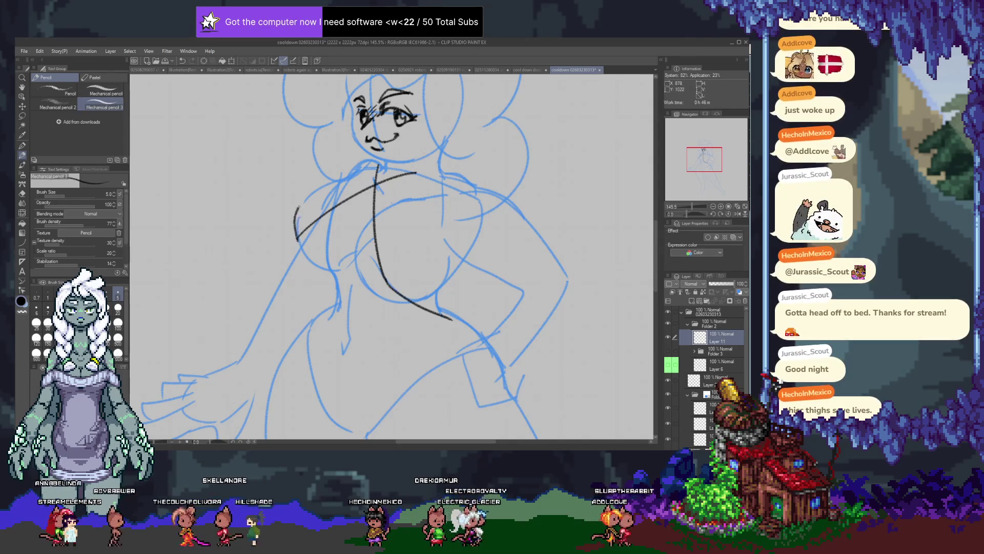
pyautogui.hotkey('ctrl', 'z')
pyautogui.moveTo(315, 191); pyautogui.dragTo(359, 173)
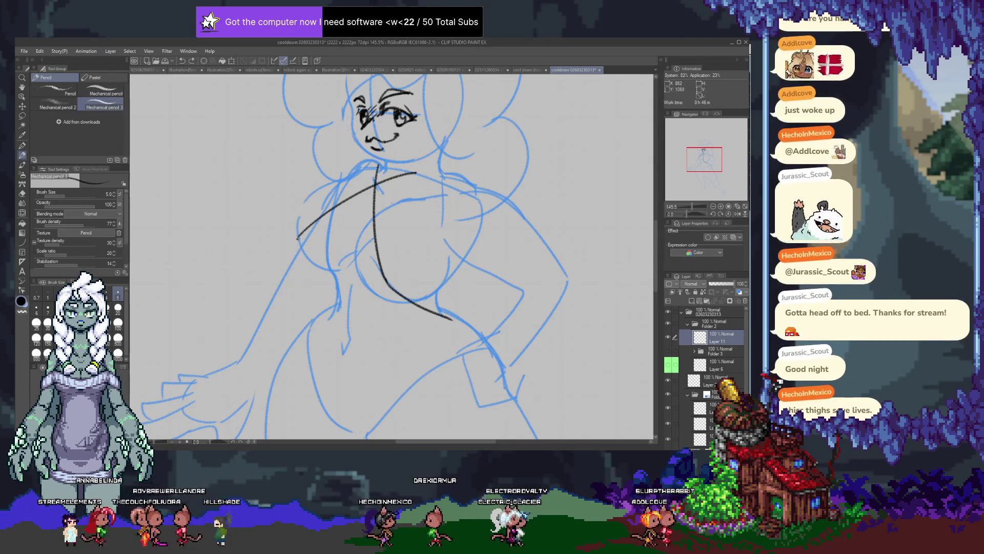
pyautogui.hotkey('ctrl', 'z')
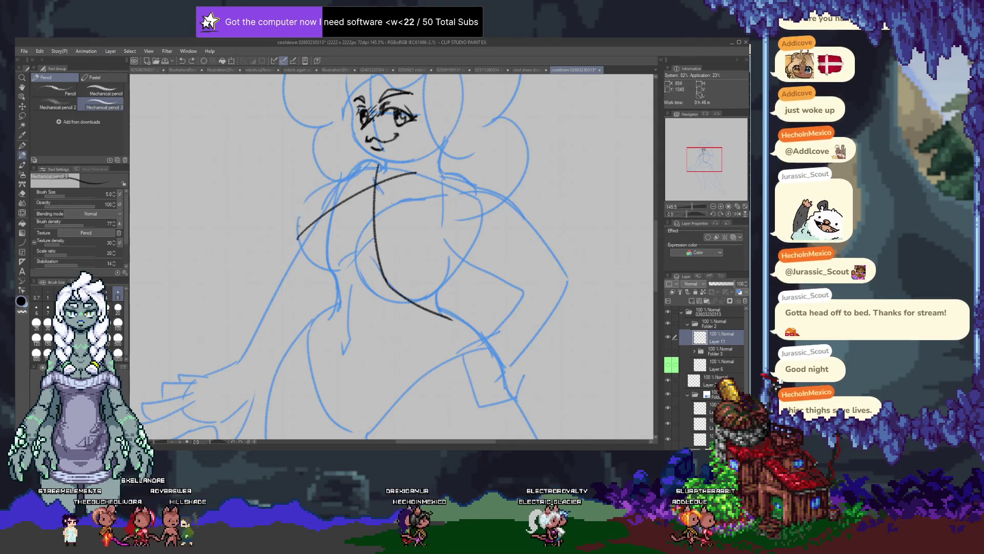
pyautogui.moveTo(320, 194)
pyautogui.mouseDown()
pyautogui.moveTo(353, 168)
pyautogui.moveTo(441, 169)
pyautogui.mouseUp()
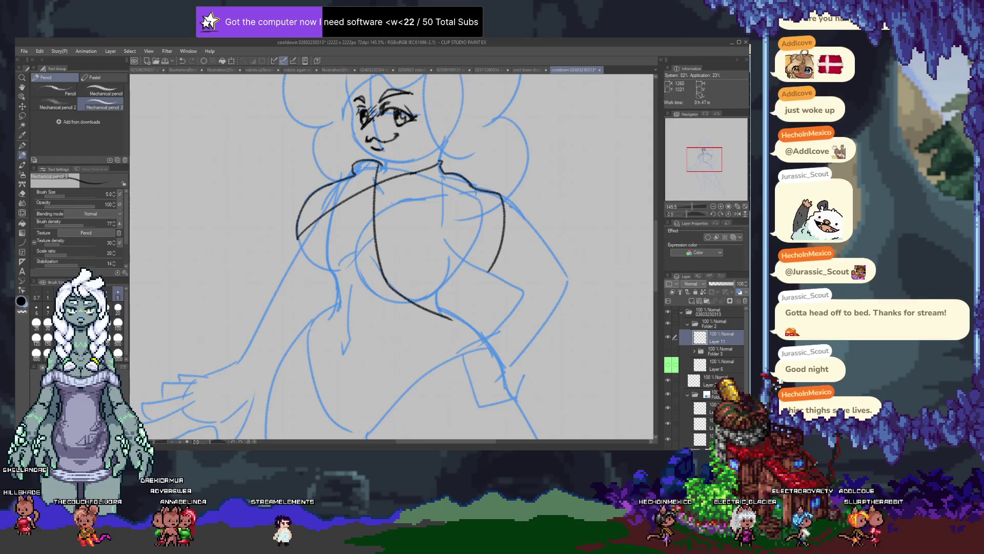
pyautogui.press('e')
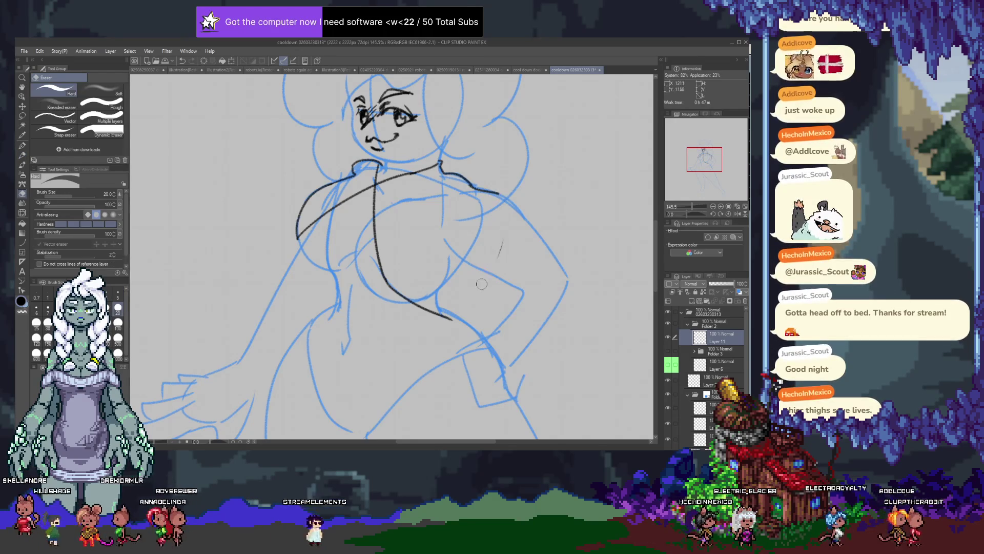
pyautogui.press('p')
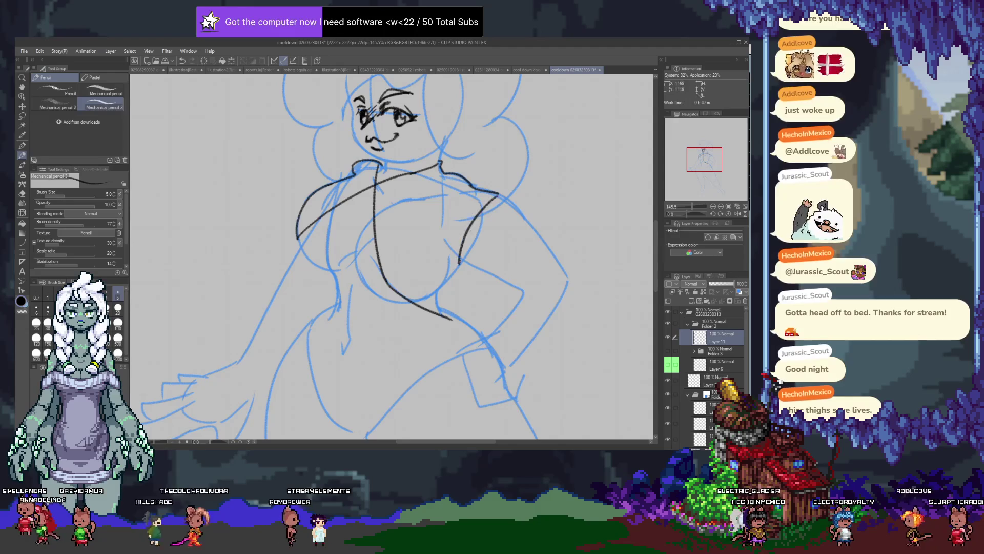
pyautogui.press('e')
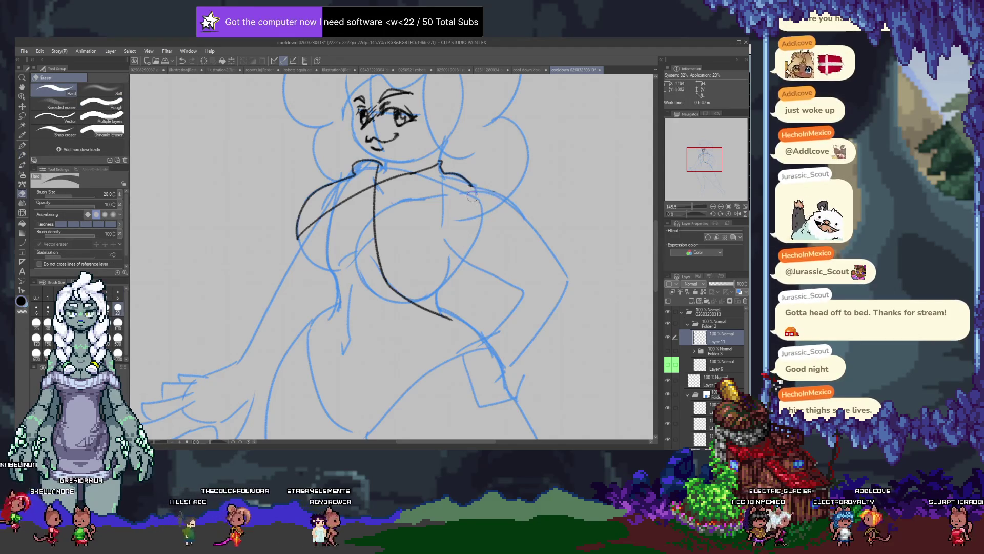
pyautogui.press('p')
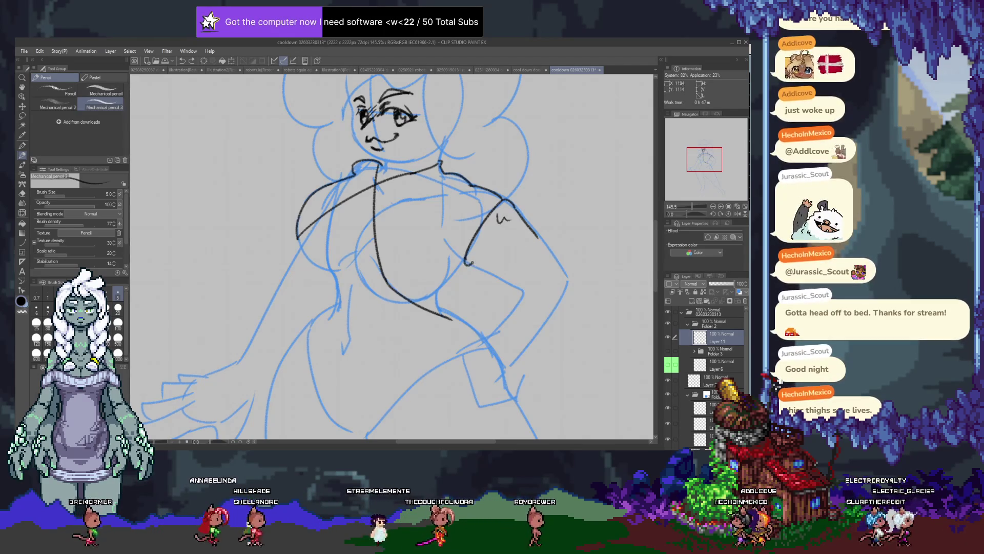
# Step: Extend the sleeve line and add a short fold line meeting the arm
pyautogui.moveTo(466, 262); pyautogui.dragTo(478, 268)
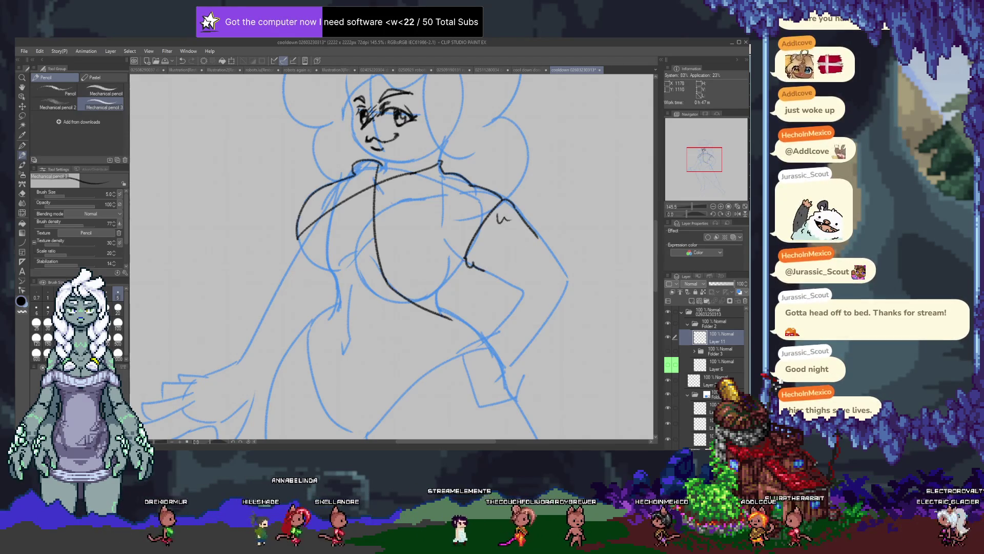
pyautogui.moveTo(440, 244); pyautogui.dragTo(464, 258)
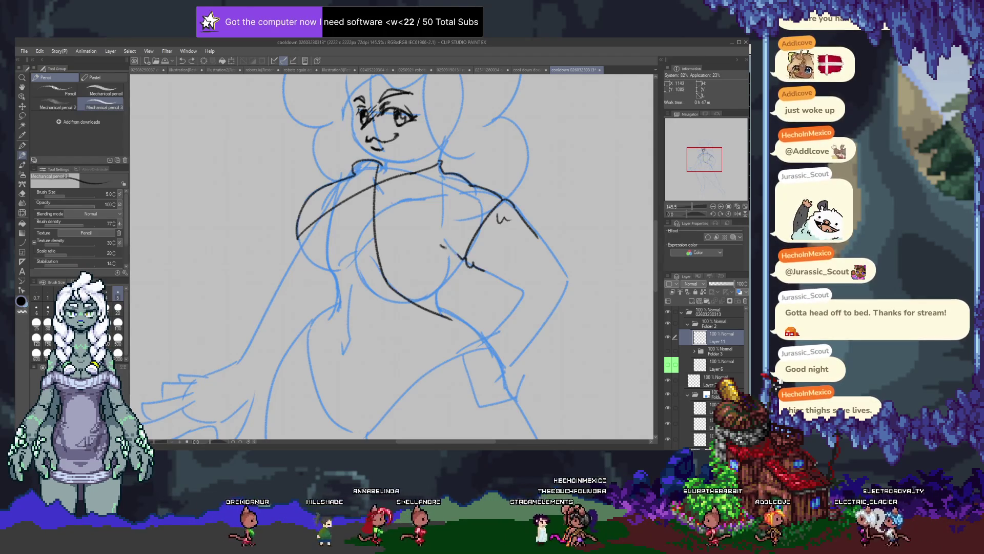
pyautogui.press('e')
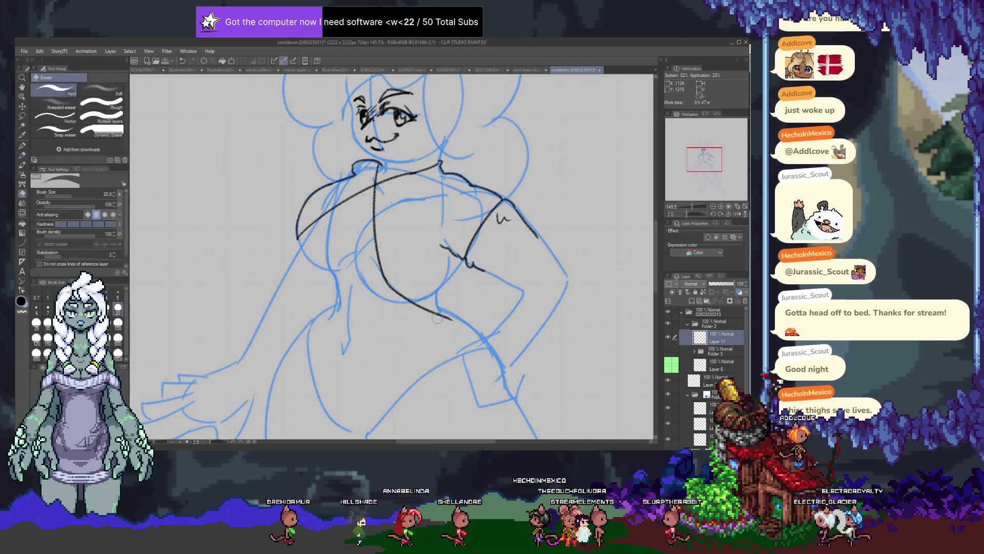
pyautogui.press('p')
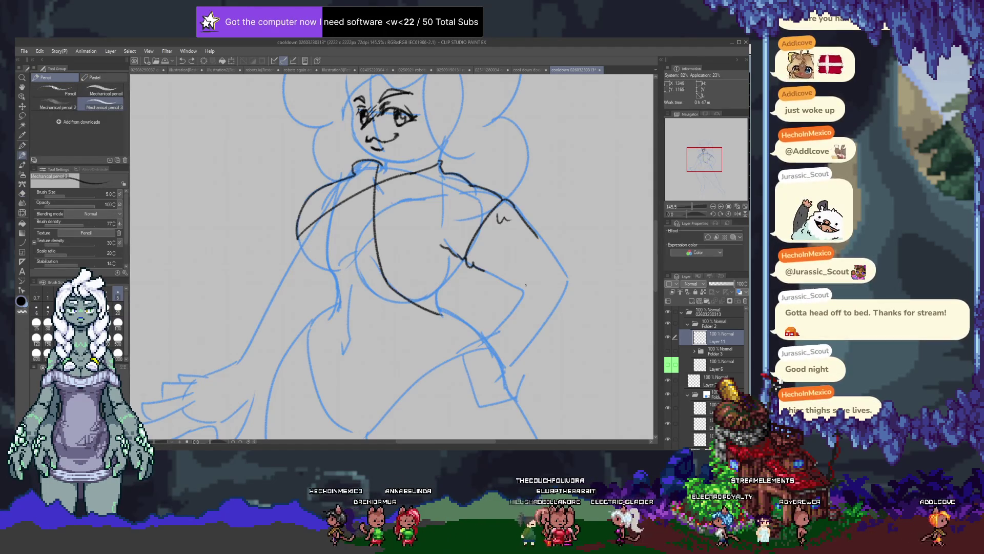
pyautogui.press('e')
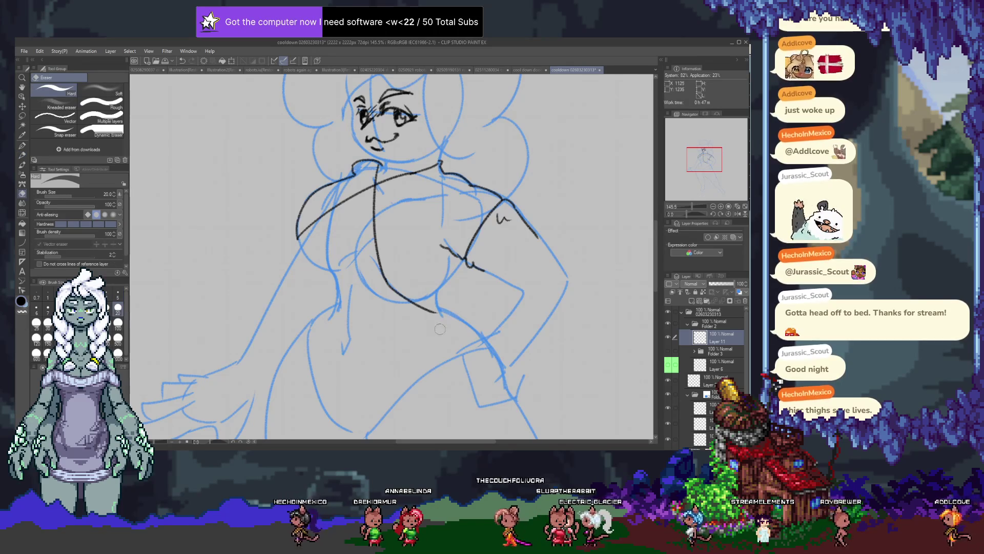
pyautogui.press('p')
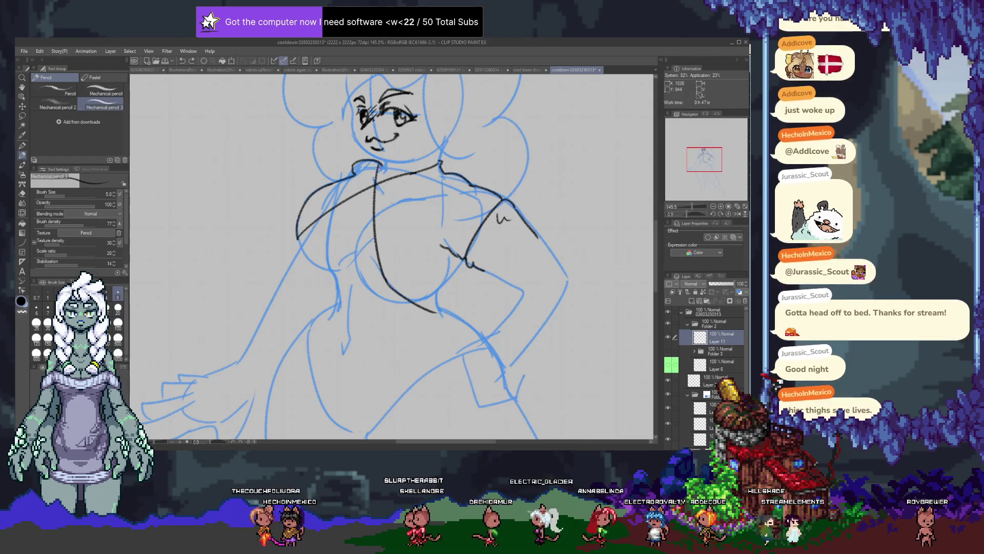
pyautogui.press('e')
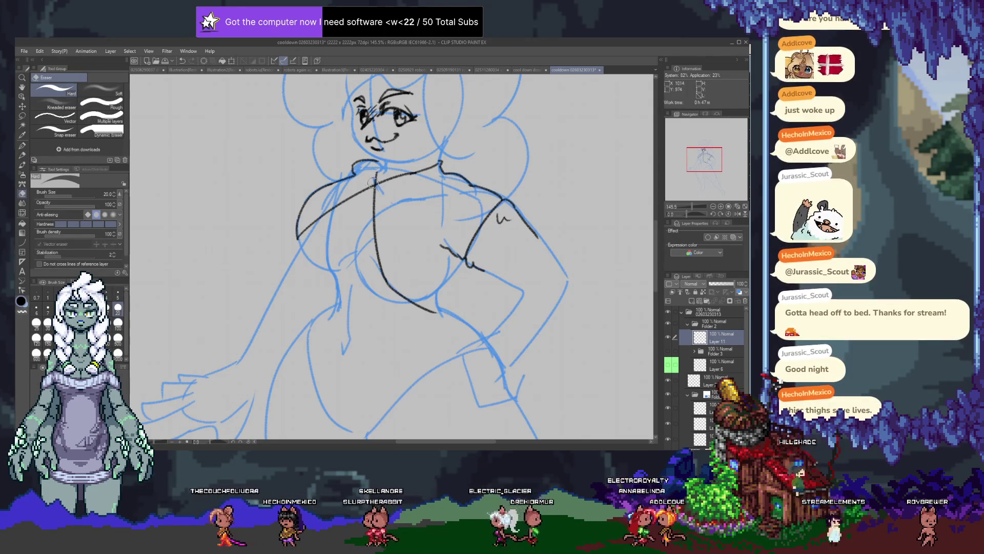
pyautogui.press('p')
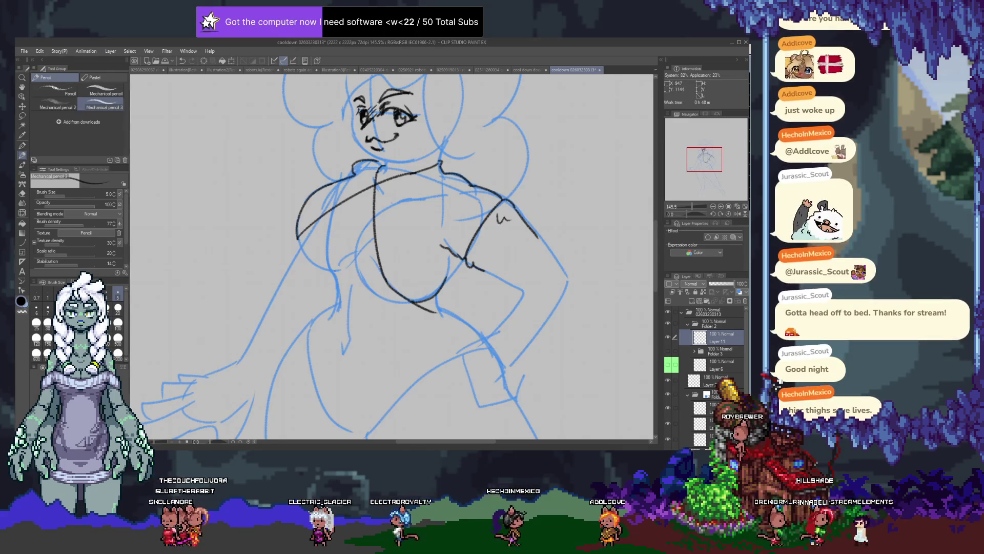
# Step: Draw the curve under the chest, then hide Layer 11's black lineart
pyautogui.moveTo(297, 237)
pyautogui.mouseDown()
pyautogui.moveTo(337, 275)
pyautogui.moveTo(410, 298)
pyautogui.moveTo(387, 248)
pyautogui.moveTo(363, 319)
pyautogui.mouseUp()
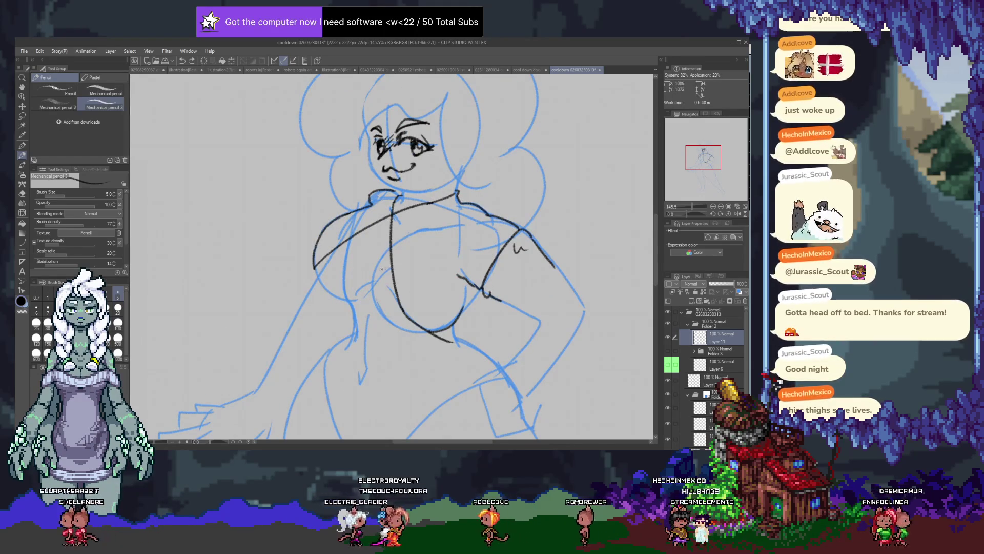
pyautogui.click(668, 336)
pyautogui.moveTo(520, 344); pyautogui.dragTo(513, 329)
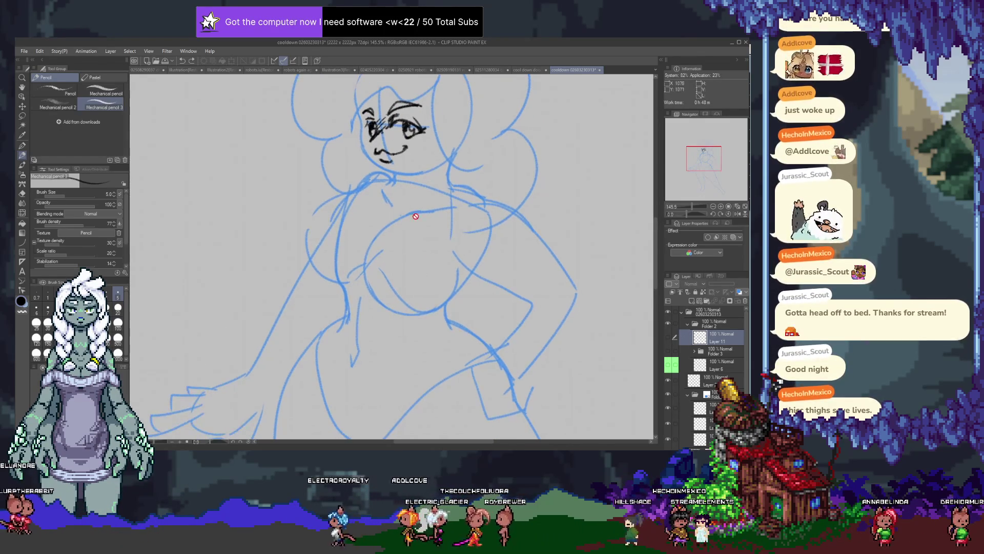
# Step: Add Layer 12 and draw two diagonal black lines across the chest, redoing the first several times
pyautogui.click(694, 300)
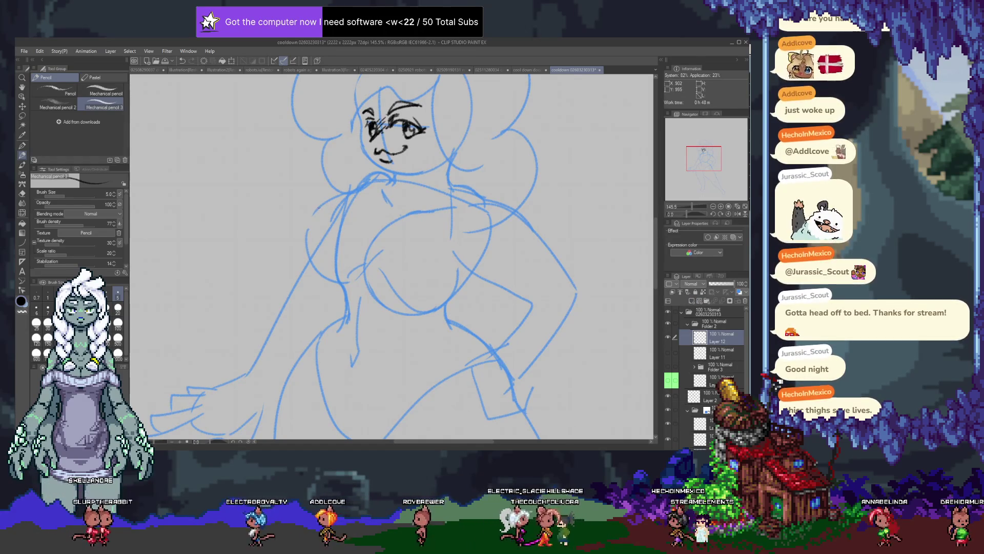
pyautogui.moveTo(319, 207); pyautogui.dragTo(415, 246)
pyautogui.hotkey('ctrl', 'z')
pyautogui.moveTo(316, 209); pyautogui.dragTo(435, 247)
pyautogui.hotkey('ctrl', 'z')
pyautogui.moveTo(314, 211); pyautogui.dragTo(442, 251)
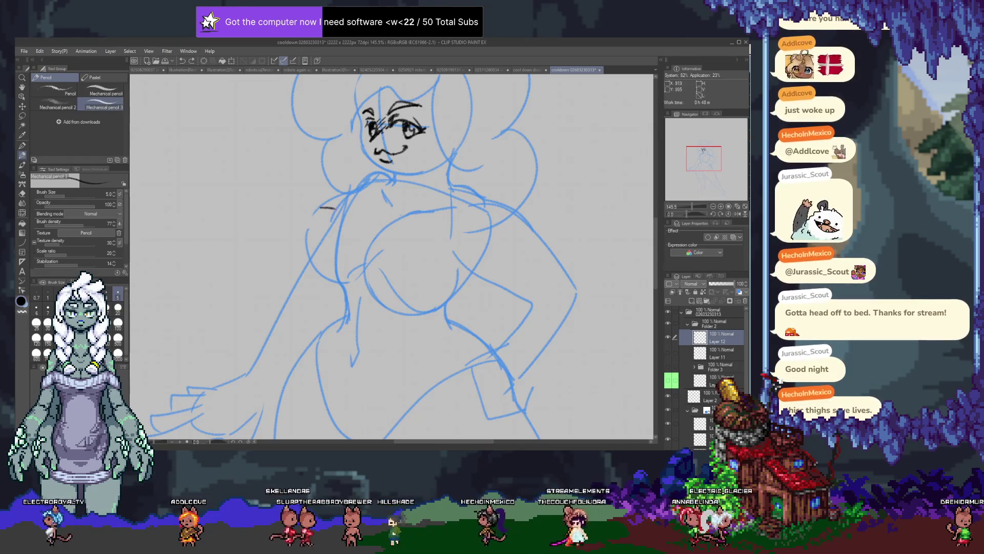
pyautogui.hotkey('ctrl', 'z')
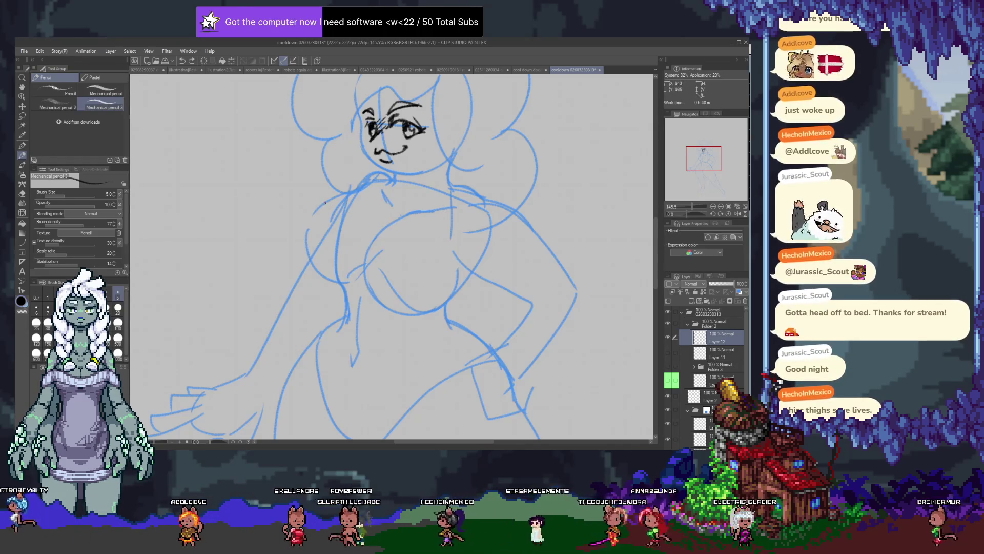
pyautogui.moveTo(325, 203); pyautogui.dragTo(428, 248)
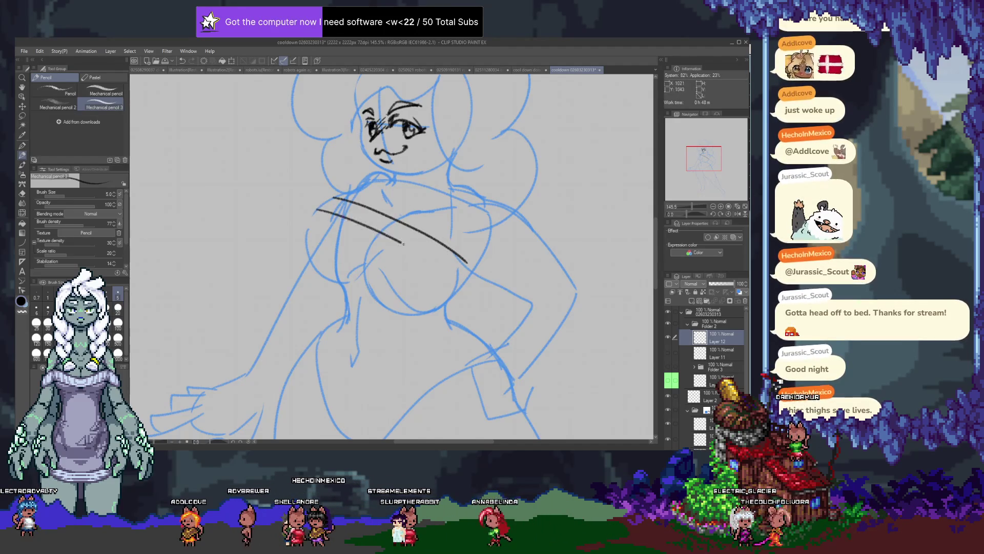
# Step: Try several parallel and diagonal strokes down the chest, undoing each attempt
pyautogui.hotkey('ctrl', 'z')
pyautogui.hotkey('ctrl', 'z')
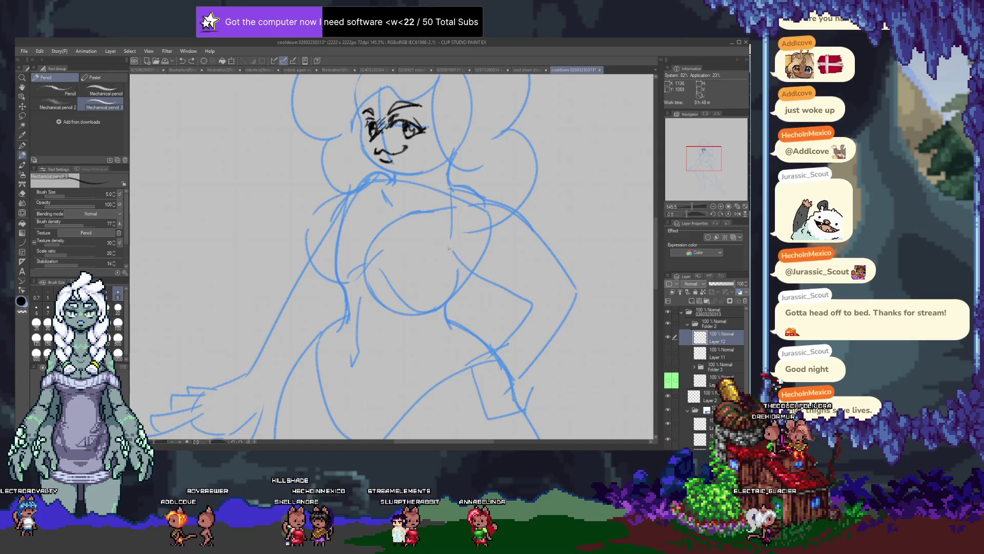
pyautogui.hotkey('ctrl', 'z')
pyautogui.moveTo(442, 237); pyautogui.dragTo(466, 282)
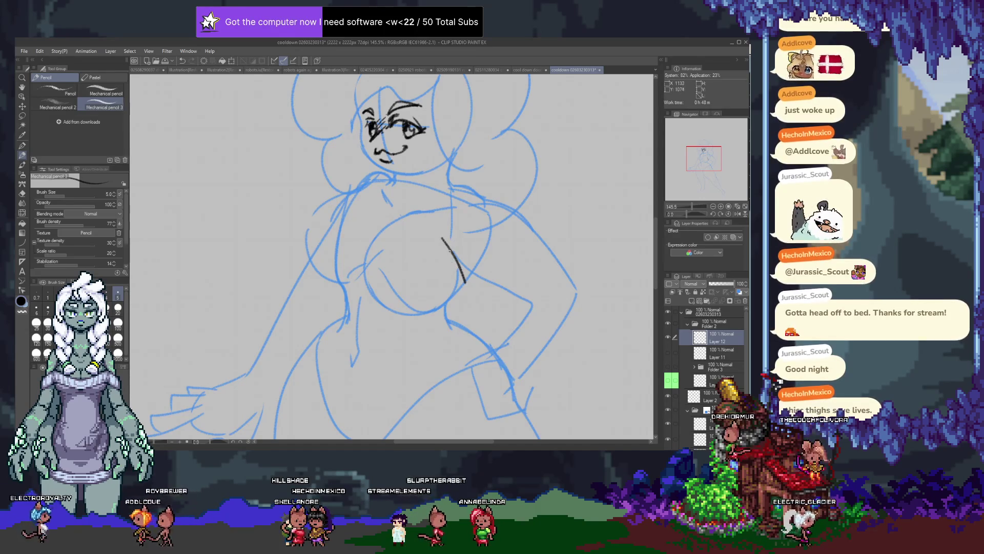
pyautogui.hotkey('ctrl', 'z')
pyautogui.moveTo(434, 242); pyautogui.dragTo(469, 274)
pyautogui.moveTo(425, 248); pyautogui.dragTo(461, 291)
pyautogui.hotkey('ctrl', 'z')
pyautogui.hotkey('ctrl', 'z')
pyautogui.moveTo(449, 244)
pyautogui.mouseDown()
pyautogui.moveTo(472, 276)
pyautogui.moveTo(456, 288)
pyautogui.mouseUp()
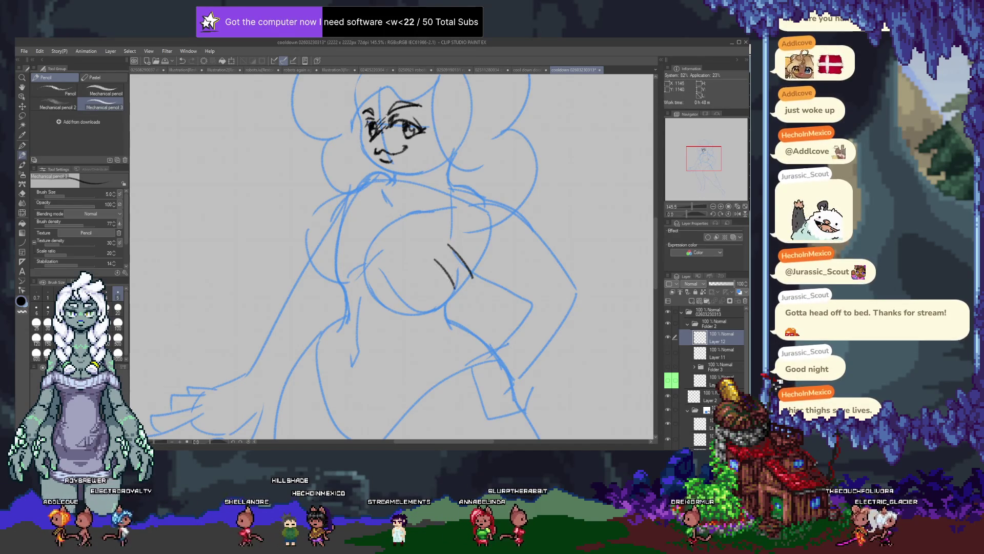
pyautogui.hotkey('ctrl', 'z')
pyautogui.hotkey('ctrl', 'z')
pyautogui.moveTo(436, 240)
pyautogui.mouseDown()
pyautogui.moveTo(457, 272)
pyautogui.moveTo(417, 310)
pyautogui.mouseUp()
pyautogui.hotkey('ctrl', 'z')
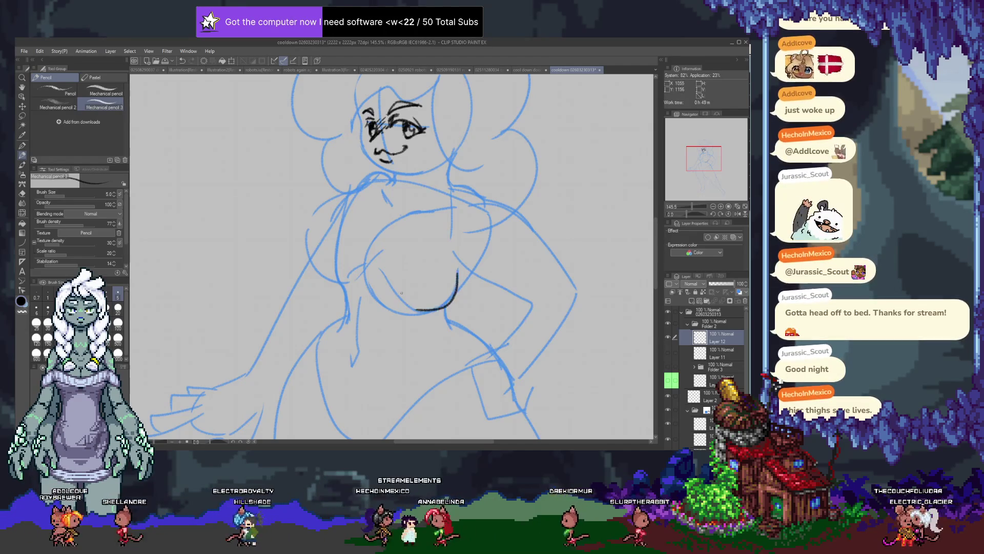
pyautogui.hotkey('ctrl', 'z')
# Step: Draw black curves down the middle of the chest and around both breasts
pyautogui.moveTo(401, 223); pyautogui.dragTo(372, 294)
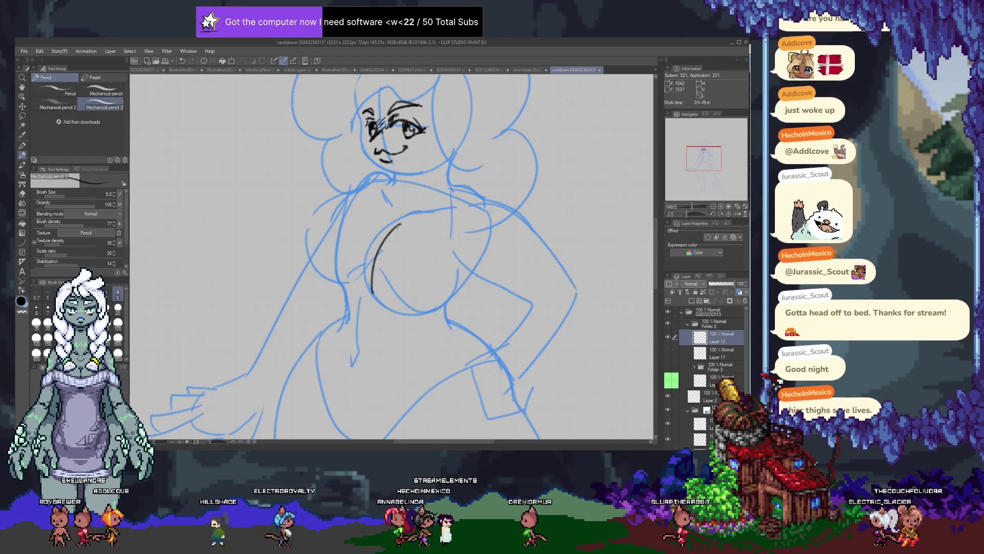
pyautogui.moveTo(453, 251); pyautogui.dragTo(422, 312)
pyautogui.moveTo(352, 222); pyautogui.dragTo(326, 275)
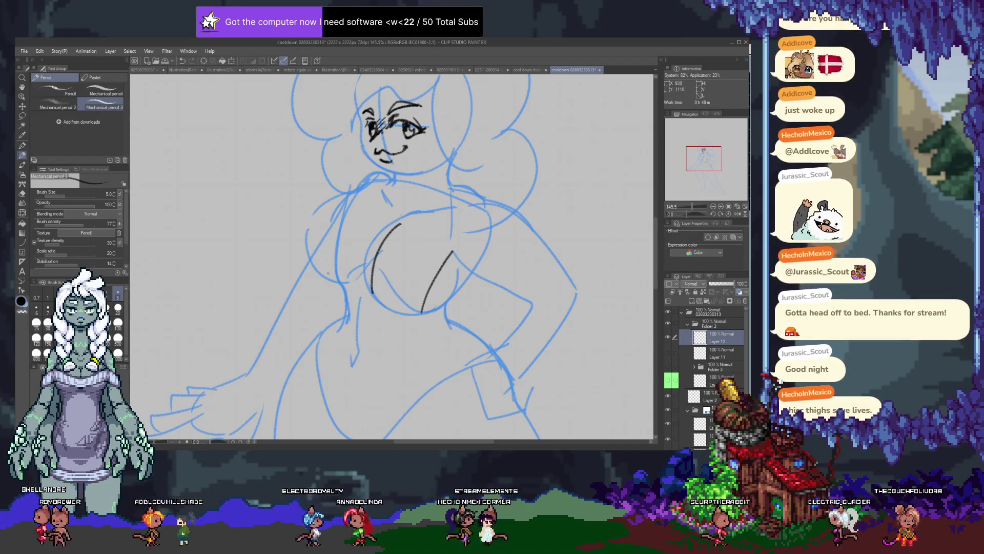
pyautogui.hotkey('ctrl', 'z')
pyautogui.moveTo(343, 208); pyautogui.dragTo(333, 281)
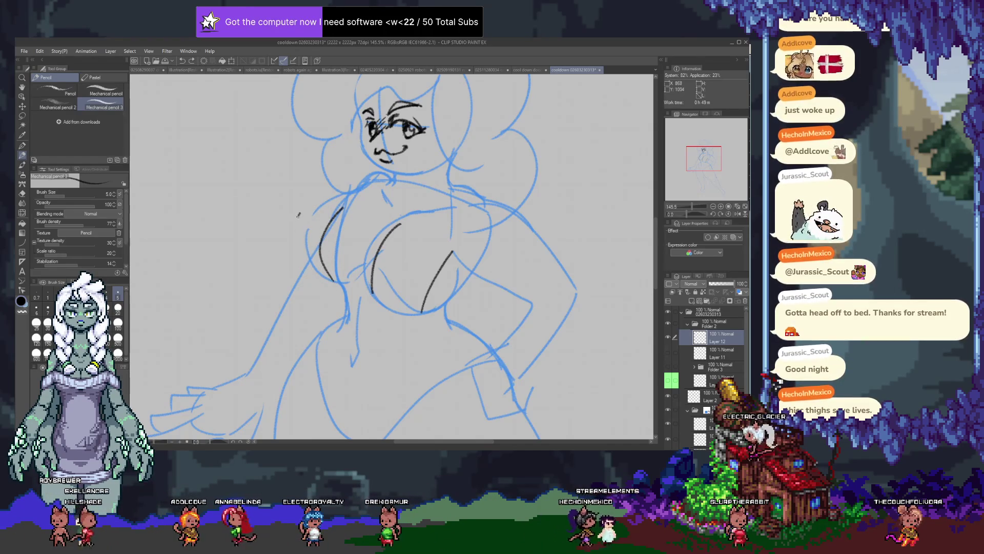
pyautogui.moveTo(301, 224); pyautogui.dragTo(345, 287)
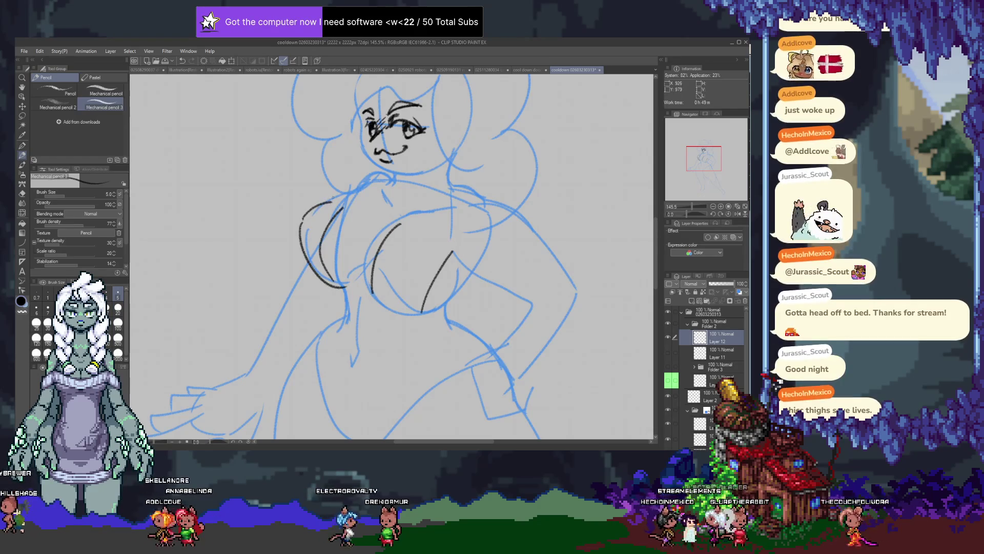
# Step: Add the crisscrossing wrap straps across the chest, then hide Layer 12
pyautogui.moveTo(365, 211); pyautogui.dragTo(454, 259)
pyautogui.moveTo(330, 194); pyautogui.dragTo(459, 251)
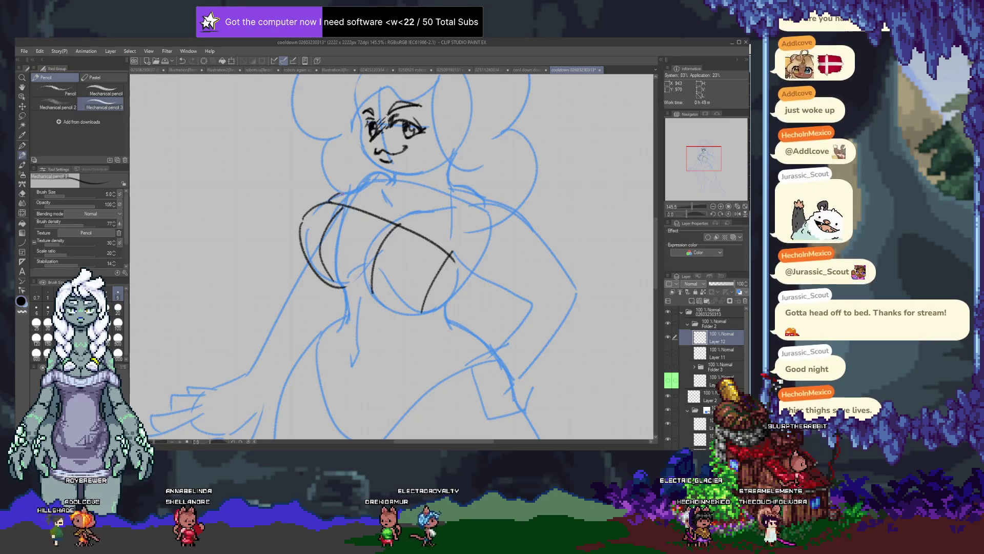
pyautogui.moveTo(329, 196); pyautogui.dragTo(365, 181)
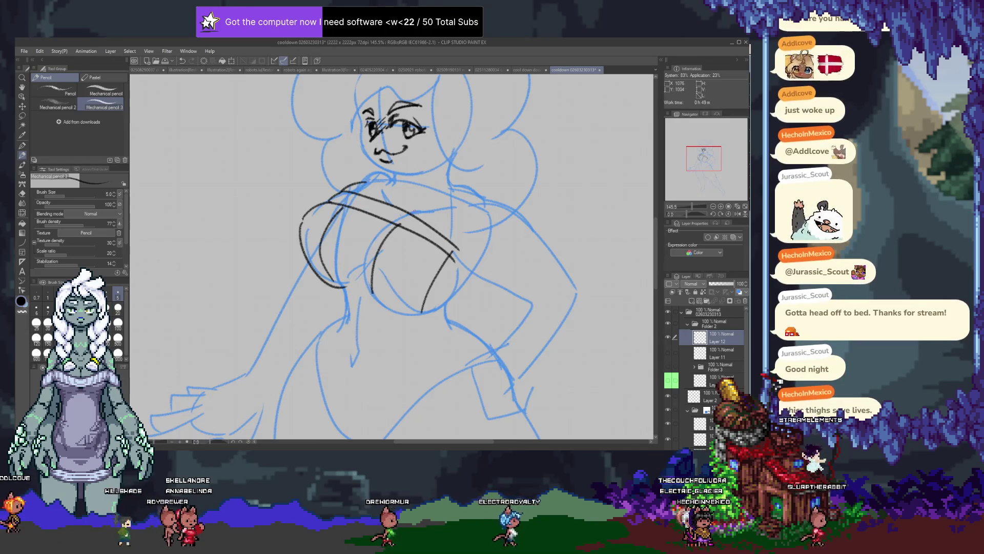
pyautogui.moveTo(405, 213)
pyautogui.mouseDown()
pyautogui.moveTo(468, 201)
pyautogui.moveTo(458, 250)
pyautogui.mouseUp()
pyautogui.hotkey('ctrl', 'z')
pyautogui.hotkey('ctrl', 'z')
pyautogui.moveTo(410, 211)
pyautogui.mouseDown()
pyautogui.moveTo(458, 188)
pyautogui.moveTo(460, 247)
pyautogui.mouseUp()
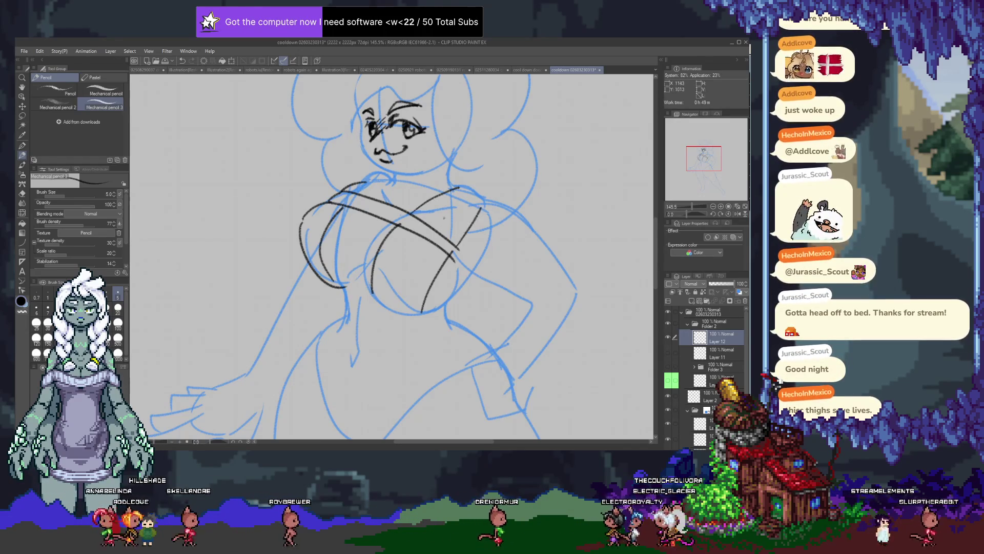
pyautogui.moveTo(328, 282)
pyautogui.mouseDown()
pyautogui.moveTo(373, 294)
pyautogui.moveTo(366, 281)
pyautogui.mouseUp()
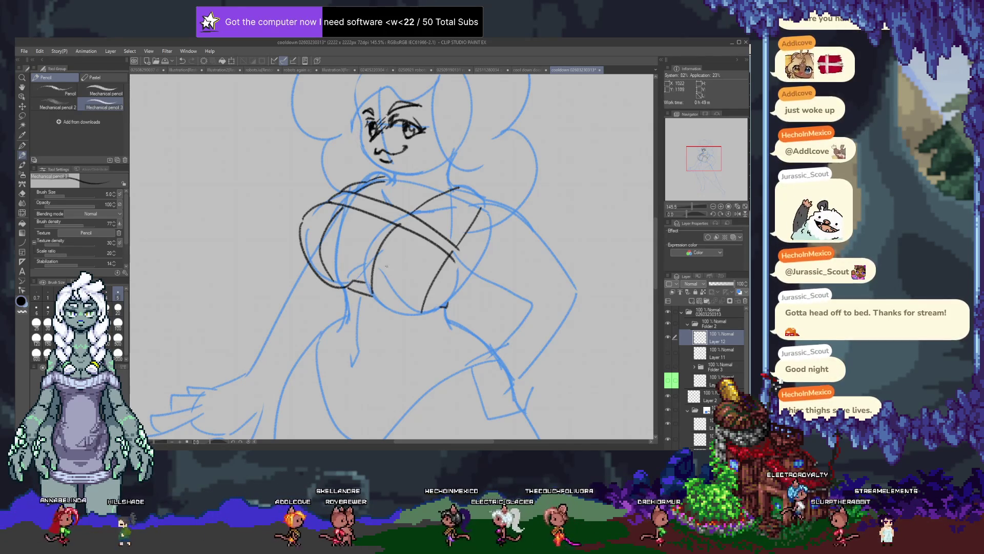
pyautogui.click(668, 337)
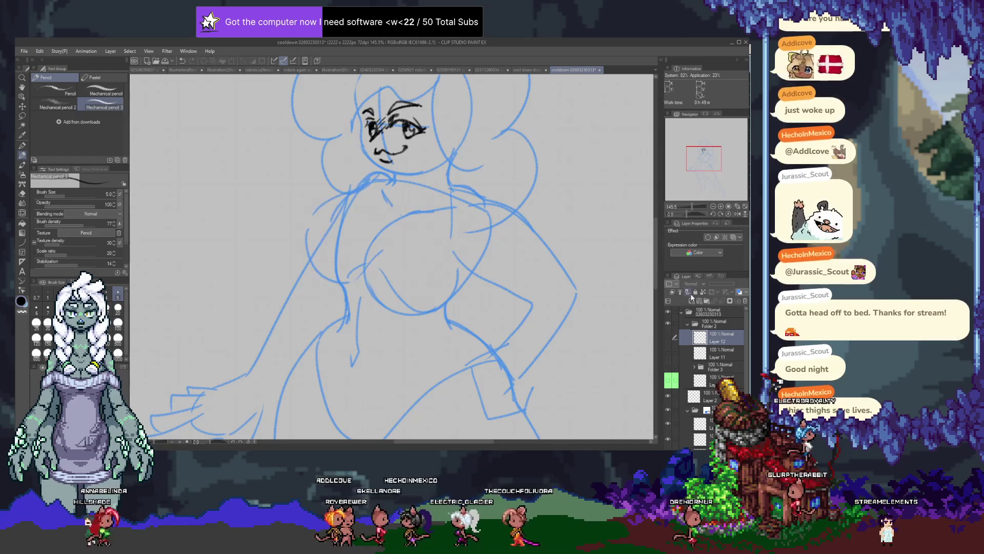
# Step: Add Layer 13 and draw the top's left side down to the hip
pyautogui.click(688, 292)
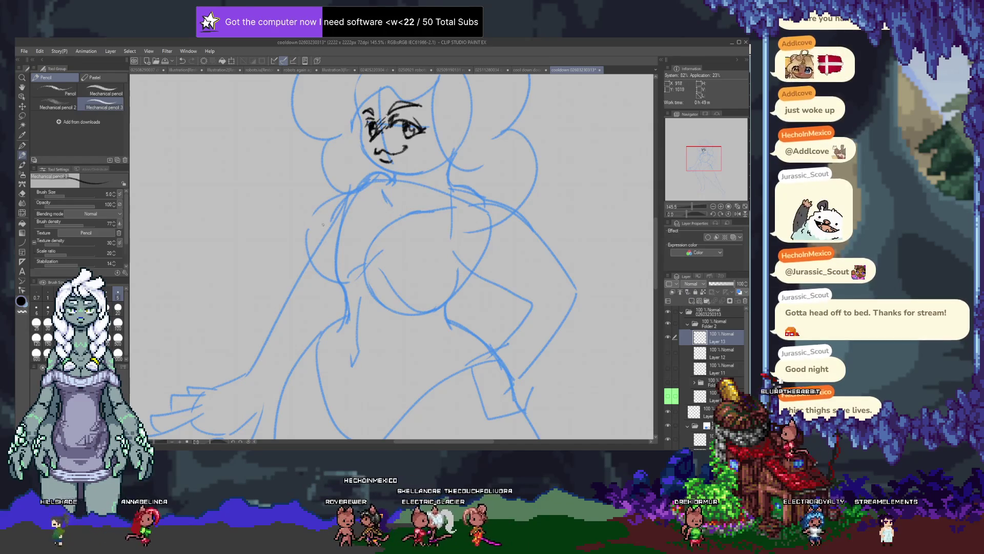
pyautogui.moveTo(304, 232); pyautogui.dragTo(315, 306)
pyautogui.moveTo(308, 264)
pyautogui.mouseDown()
pyautogui.moveTo(316, 296)
pyautogui.moveTo(398, 323)
pyautogui.mouseUp()
pyautogui.hotkey('ctrl', 'z')
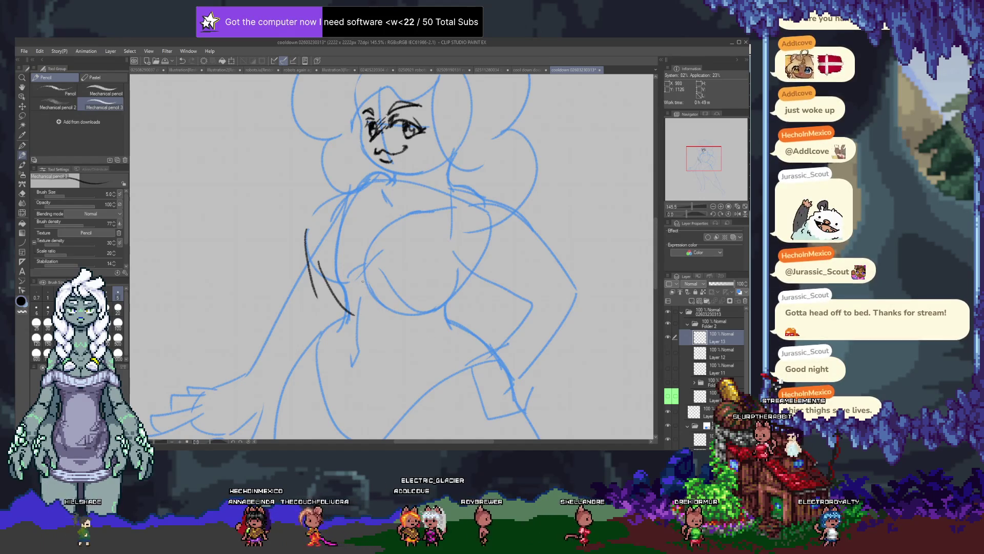
pyautogui.moveTo(354, 314); pyautogui.dragTo(374, 322)
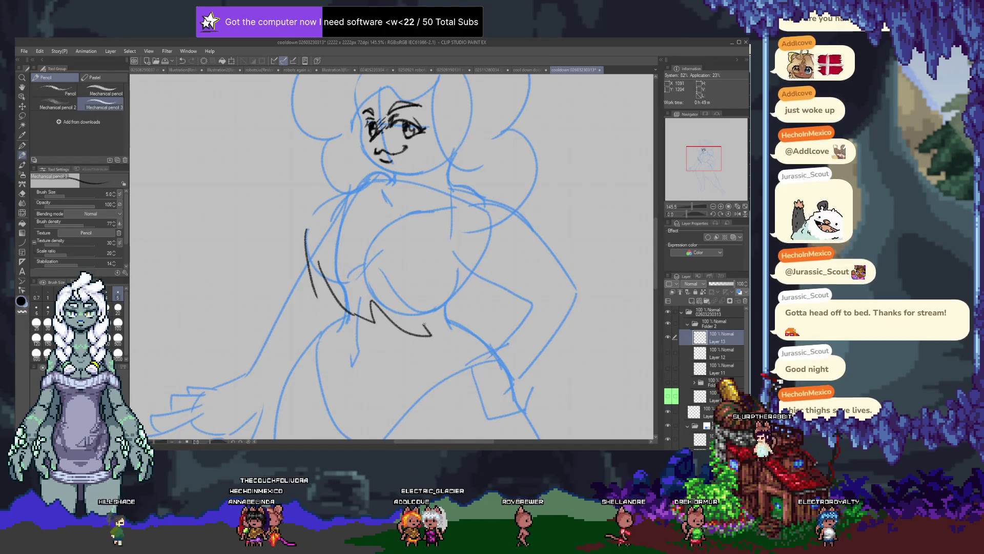
pyautogui.moveTo(316, 298); pyautogui.dragTo(341, 309)
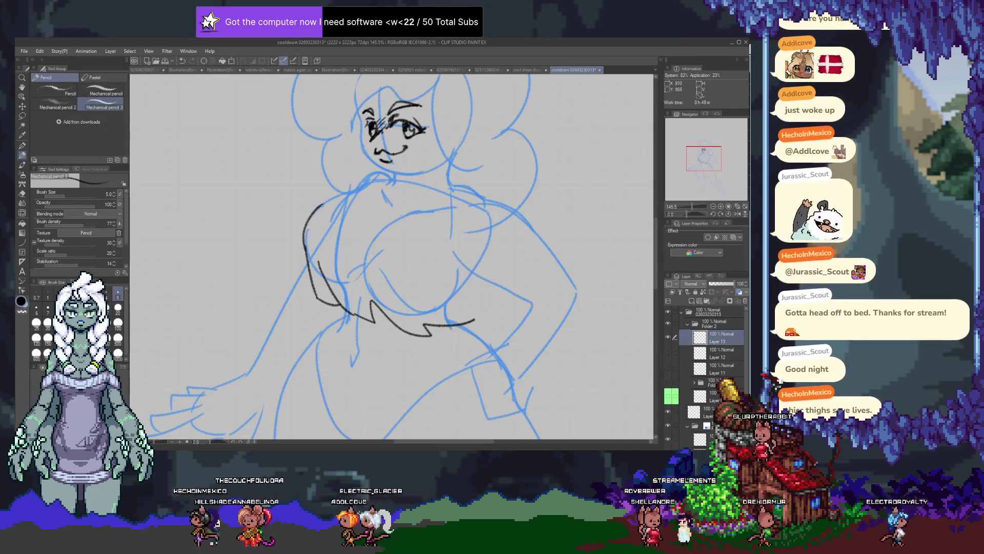
# Step: Draw the left shoulder curving down the side, with an arc back over the shoulder
pyautogui.moveTo(361, 187); pyautogui.dragTo(308, 197)
pyautogui.hotkey('ctrl', 'z')
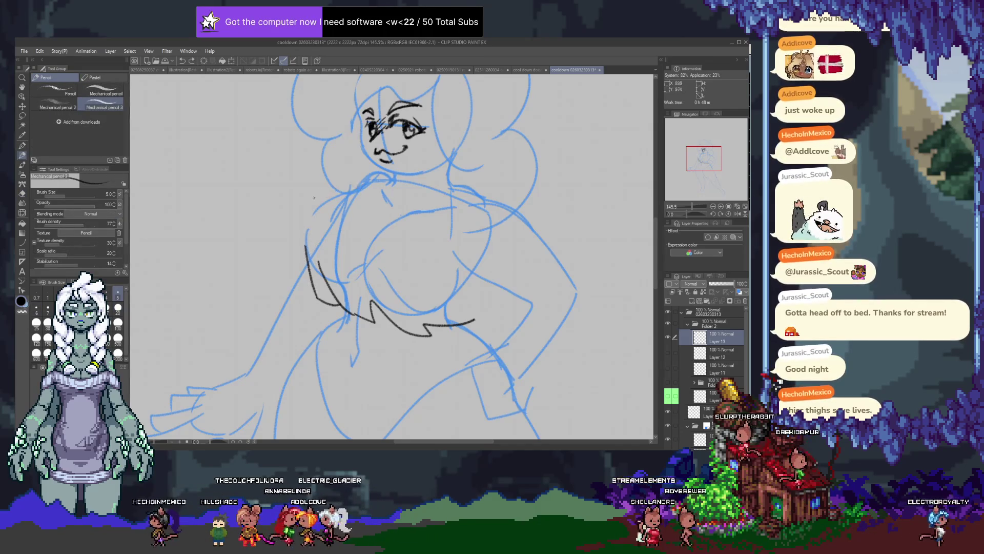
pyautogui.moveTo(366, 189); pyautogui.dragTo(311, 196)
pyautogui.hotkey('ctrl', 'z')
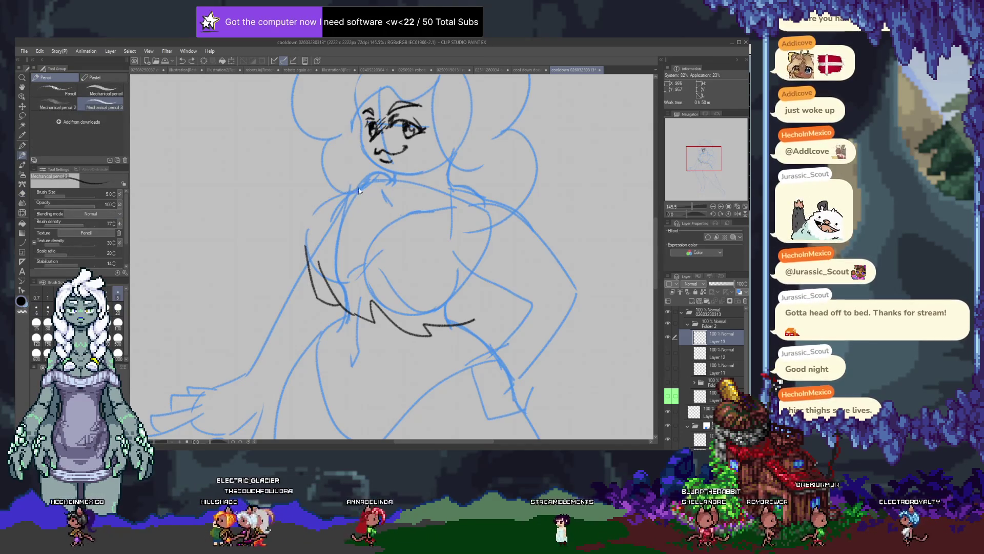
pyautogui.moveTo(322, 190); pyautogui.dragTo(303, 239)
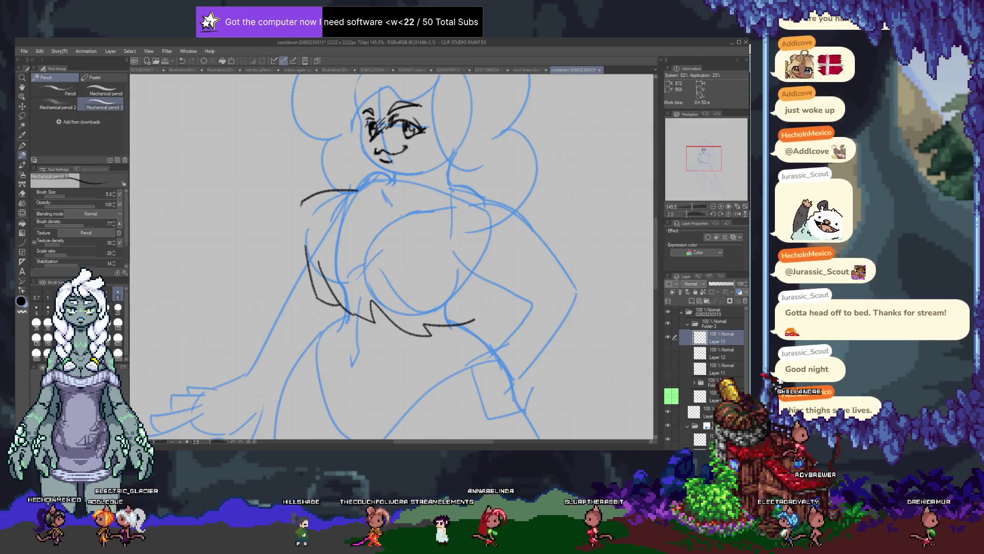
pyautogui.moveTo(310, 194); pyautogui.dragTo(298, 287)
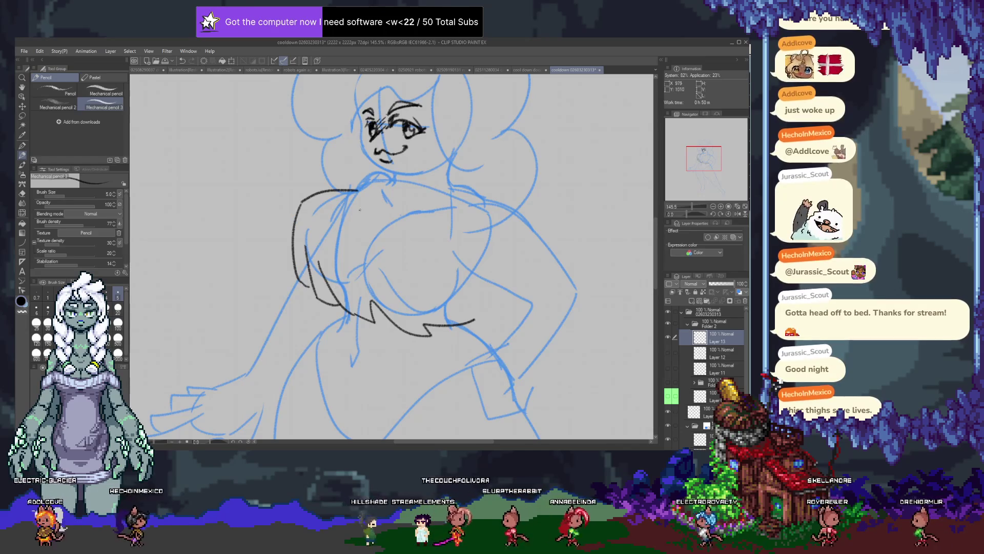
pyautogui.press('e')
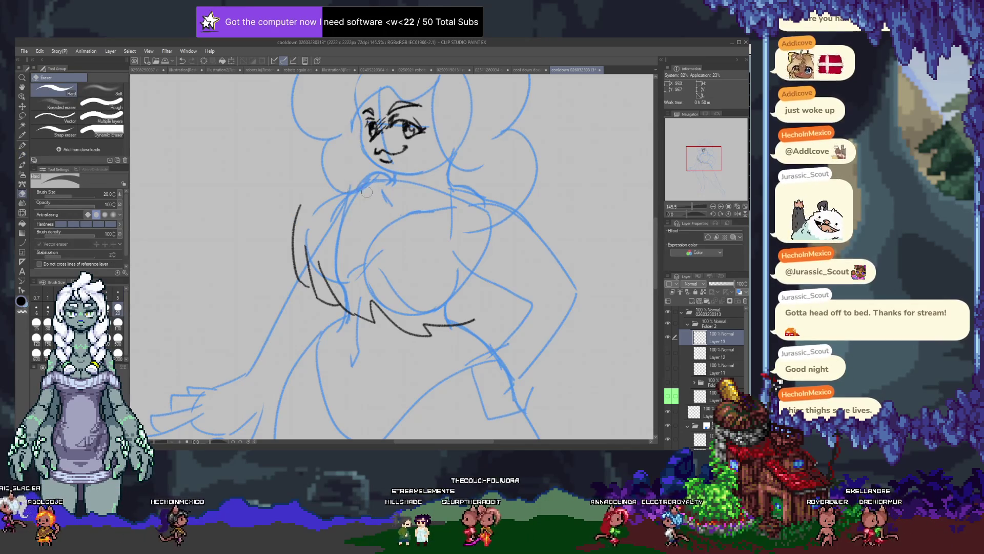
pyautogui.press('p')
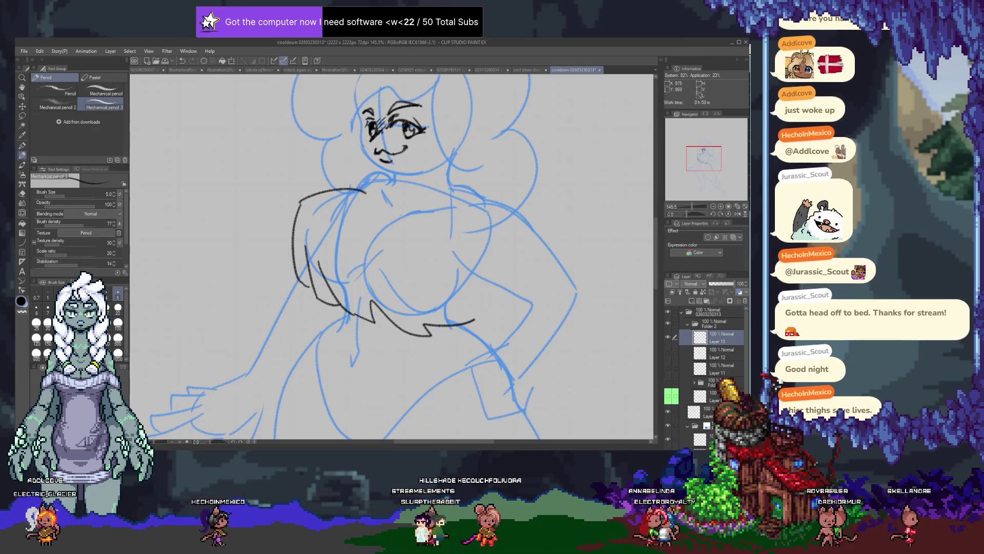
pyautogui.moveTo(297, 215); pyautogui.dragTo(364, 191)
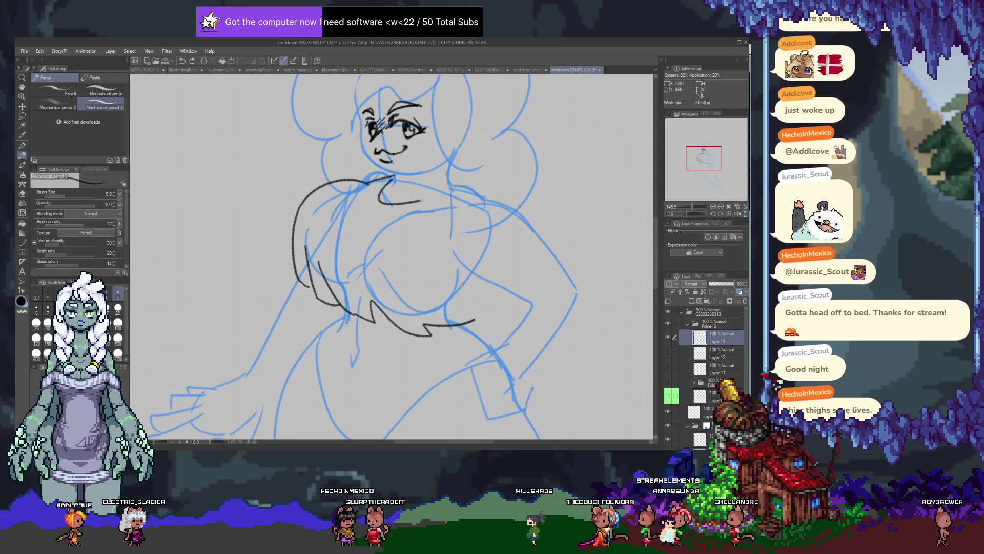
# Step: Curve the neckline to the right shoulder, add the right side and a V-shaped front
pyautogui.moveTo(394, 177); pyautogui.dragTo(362, 208)
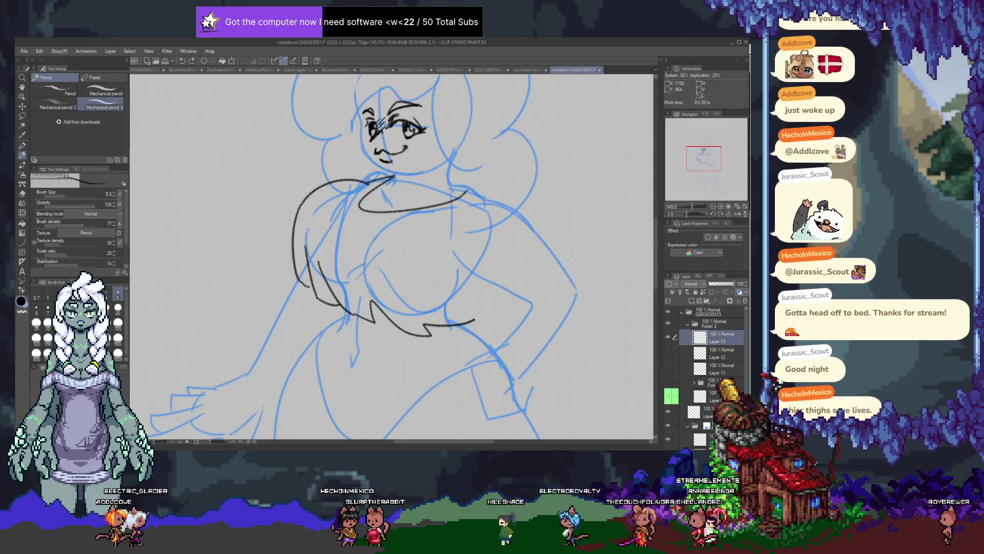
pyautogui.hotkey('ctrl', 'z')
pyautogui.moveTo(392, 178)
pyautogui.mouseDown()
pyautogui.moveTo(424, 216)
pyautogui.moveTo(519, 215)
pyautogui.mouseUp()
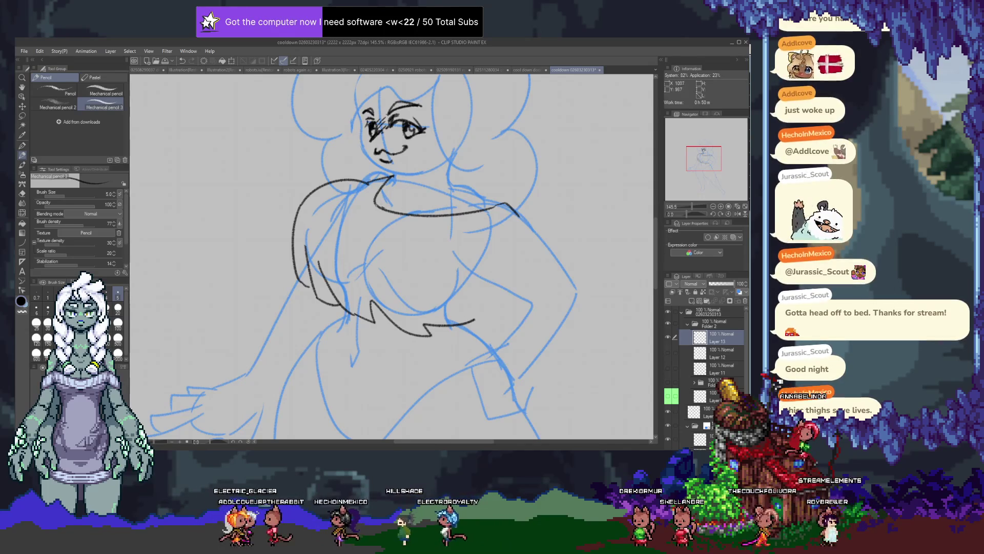
pyautogui.moveTo(395, 199); pyautogui.dragTo(444, 194)
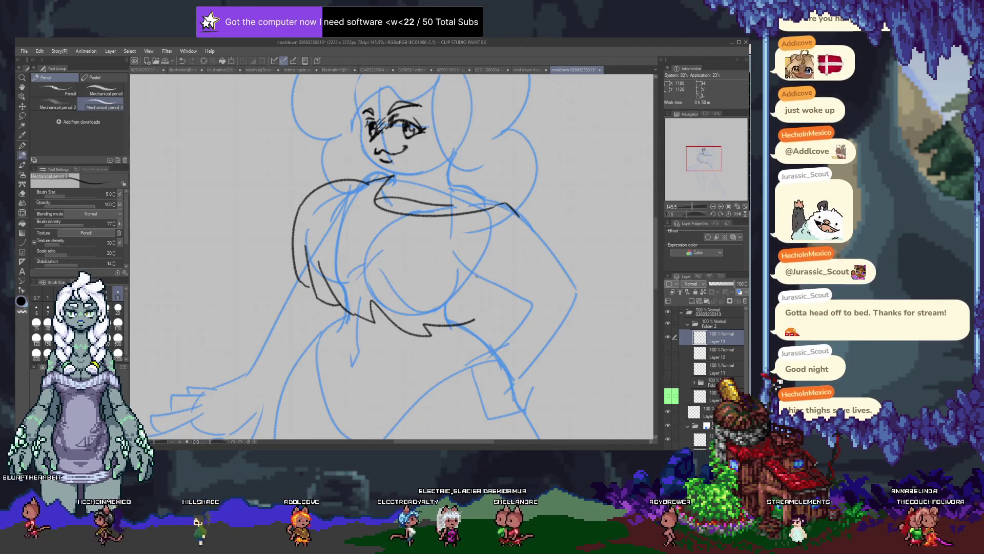
pyautogui.moveTo(471, 274)
pyautogui.mouseDown()
pyautogui.moveTo(458, 304)
pyautogui.moveTo(480, 318)
pyautogui.mouseUp()
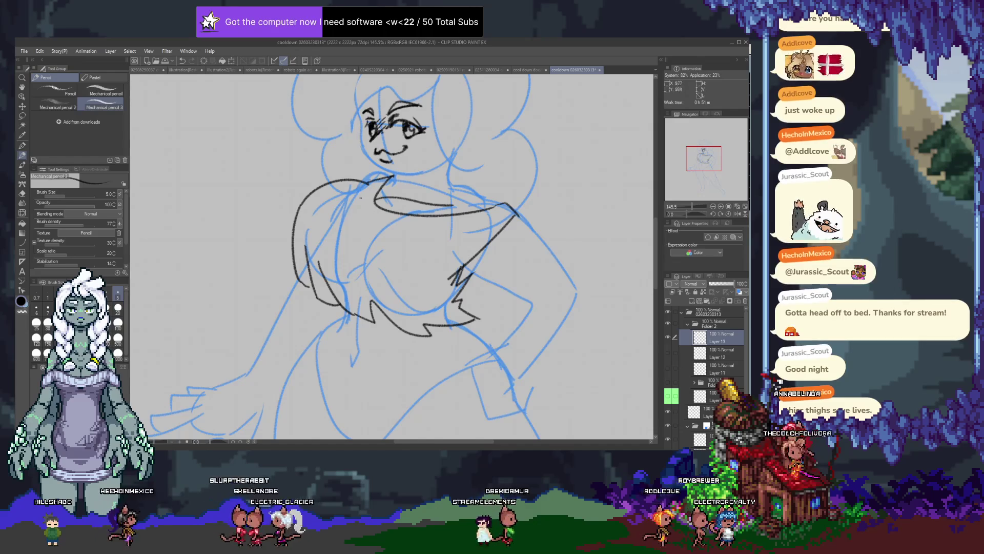
pyautogui.moveTo(365, 198); pyautogui.dragTo(396, 237)
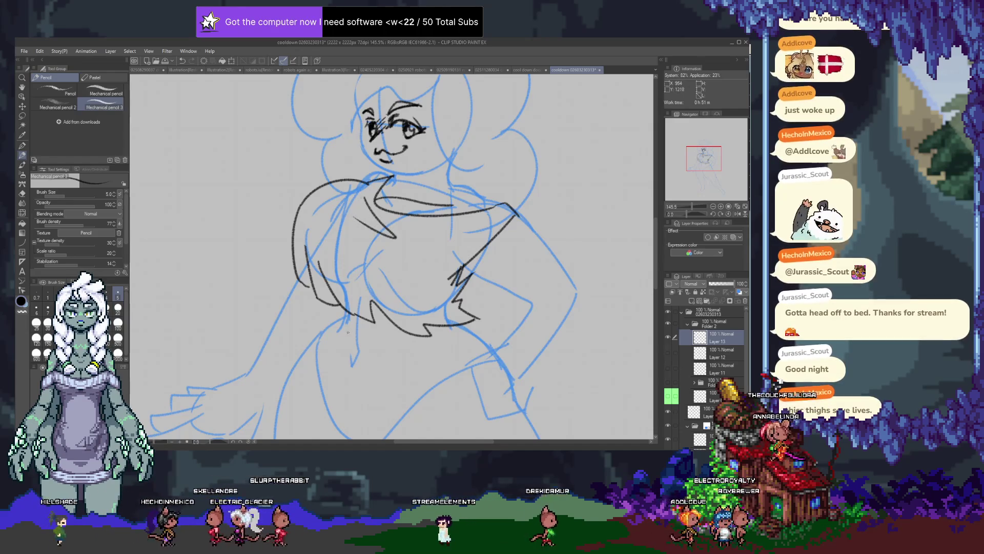
# Step: Hide the top sketch and show the dress sketch, zooming out to fit the whole figure
pyautogui.scroll(1, 358, 274)
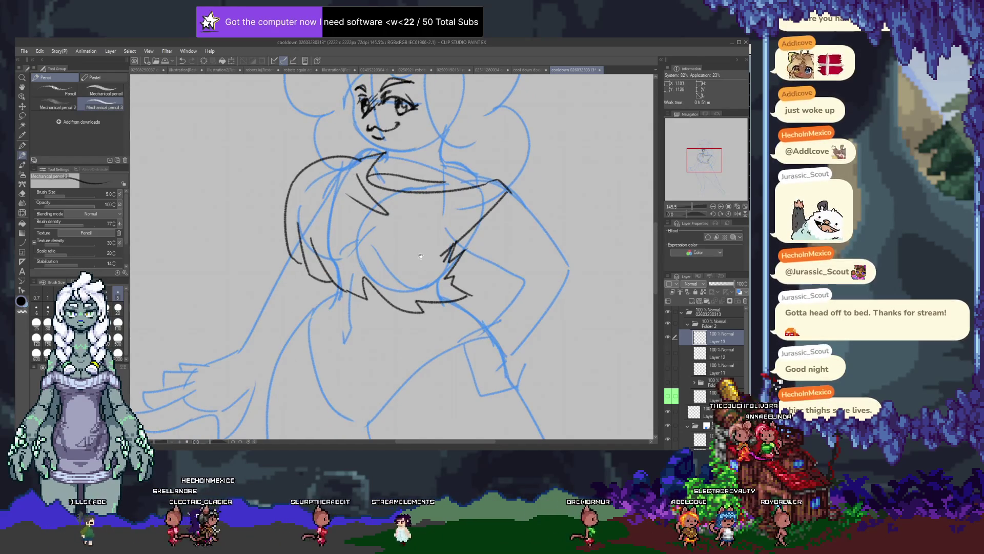
pyautogui.scroll(1, 419, 285)
pyautogui.scroll(-4, 341, 239)
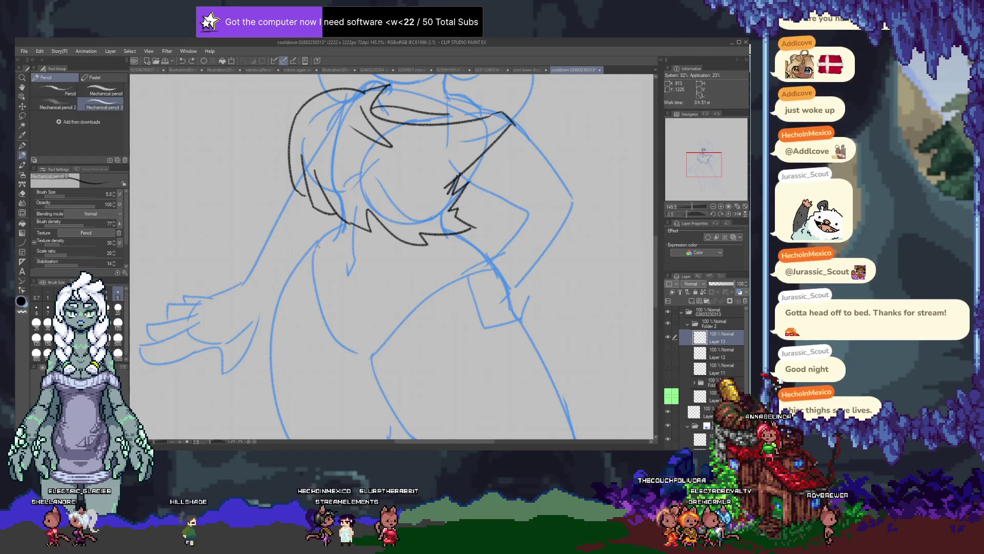
pyautogui.moveTo(403, 261)
pyautogui.mouseDown()
pyautogui.moveTo(433, 363)
pyautogui.moveTo(407, 318)
pyautogui.mouseUp()
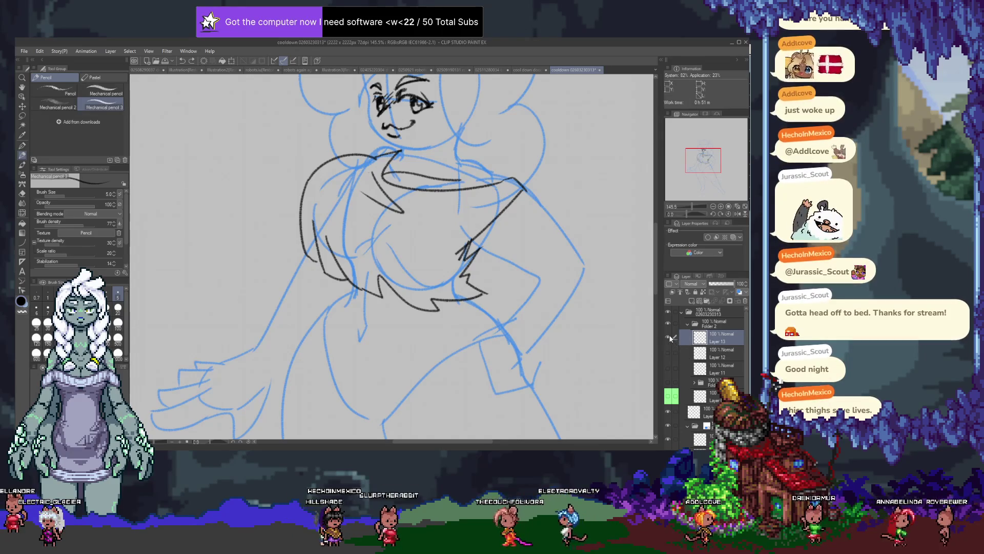
pyautogui.click(669, 339)
pyautogui.click(668, 383)
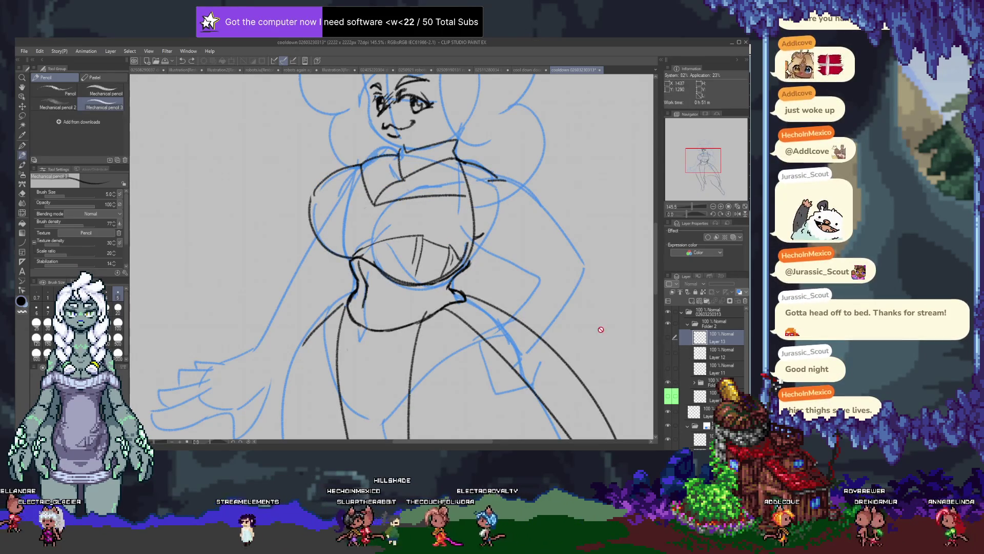
pyautogui.scroll(-3, 495, 309)
pyautogui.moveTo(497, 354); pyautogui.dragTo(423, 256)
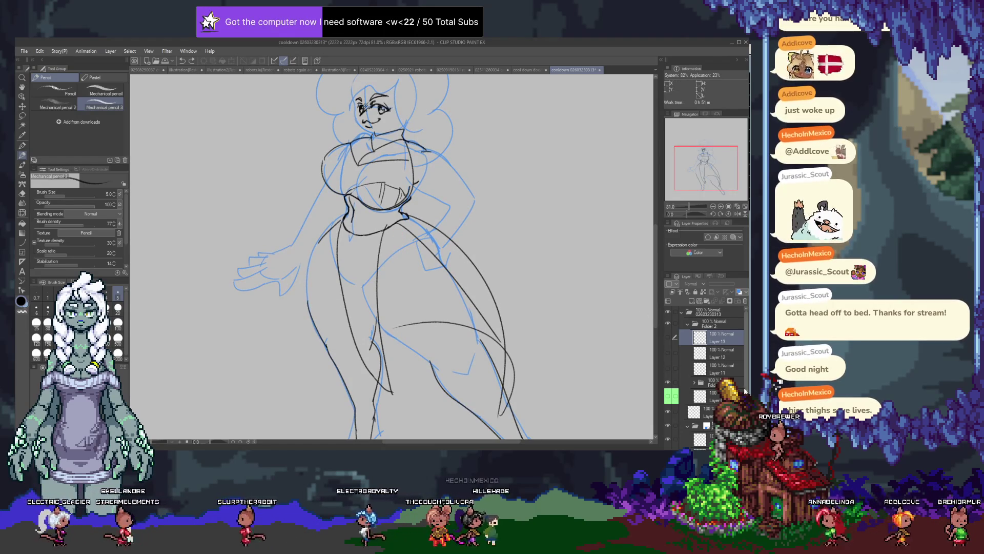
# Step: Show the top again, hide the dress, and group Layer 13 into Folder 4 with Ctrl+G
pyautogui.click(668, 338)
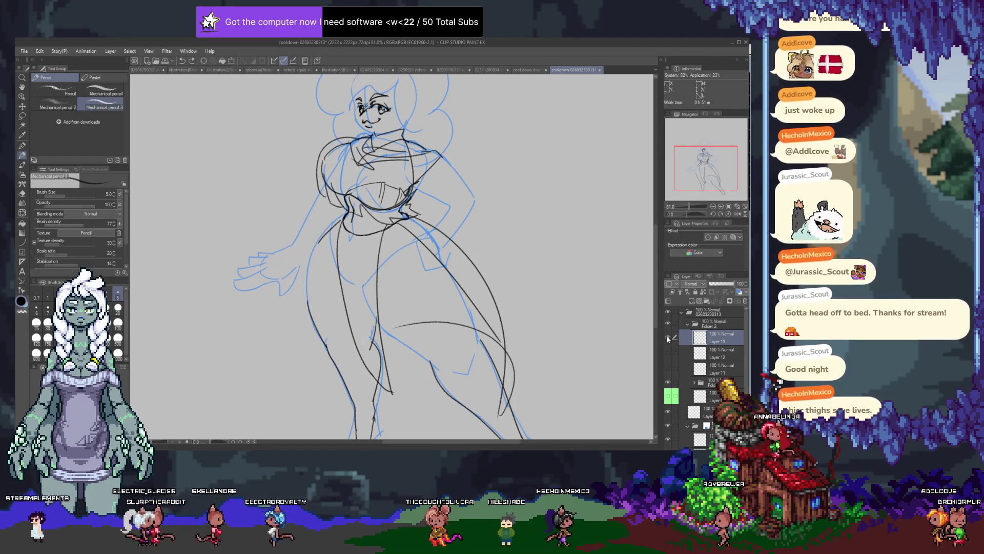
pyautogui.click(668, 382)
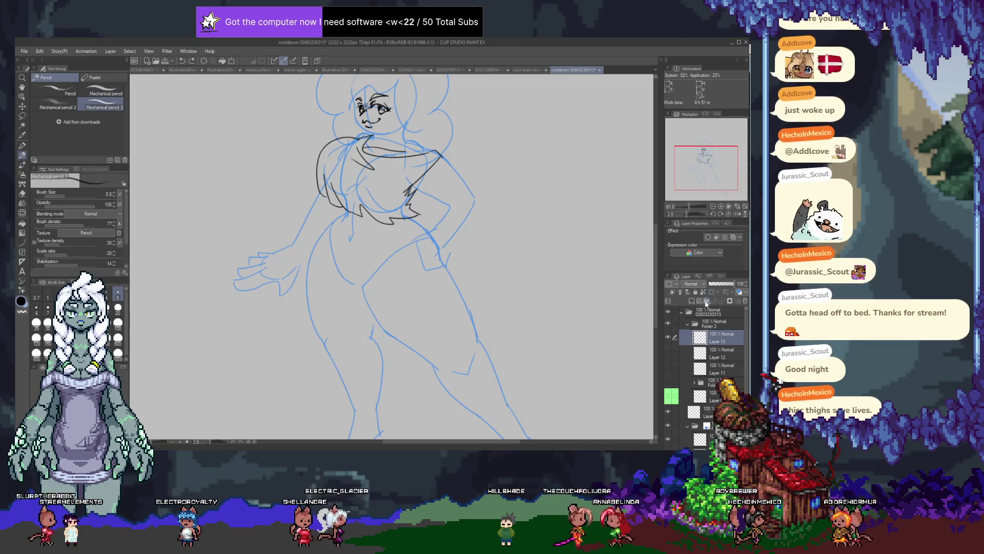
pyautogui.hotkey('ctrl', 'g')
pyautogui.click(719, 354)
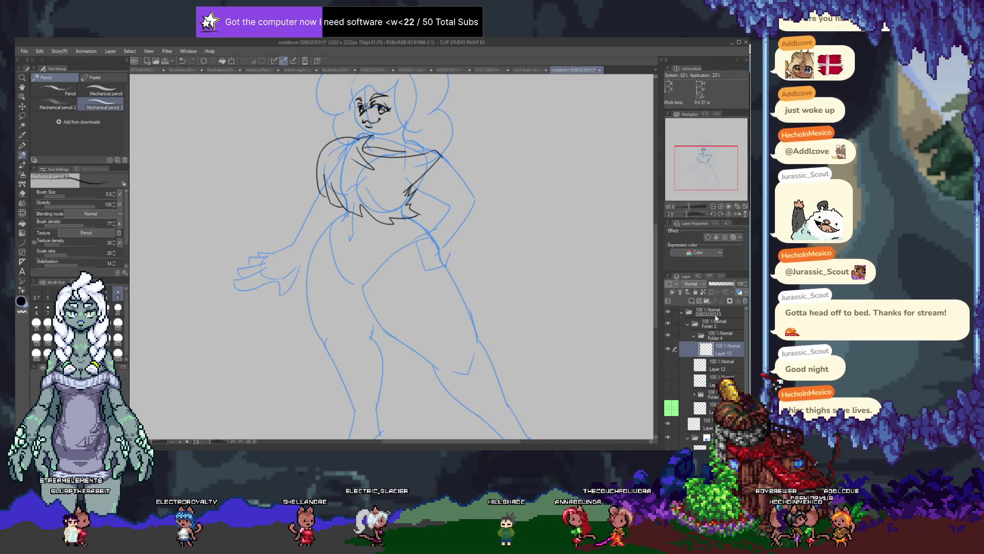
# Step: Add Layer 14 and pencil the hip lines and V-shaped bottom below the top's hem
pyautogui.click(691, 300)
pyautogui.scroll(1, 285, 204)
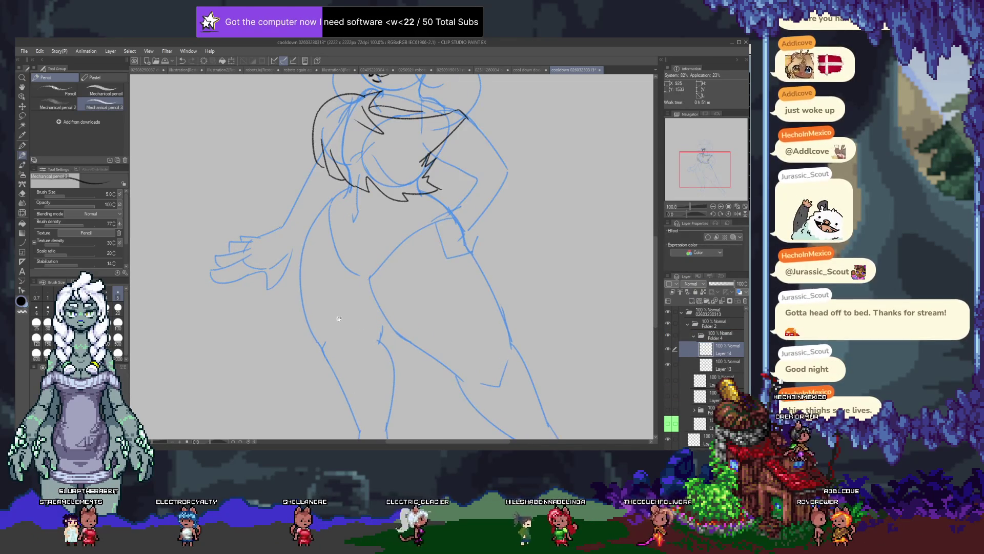
pyautogui.moveTo(306, 200); pyautogui.dragTo(324, 252)
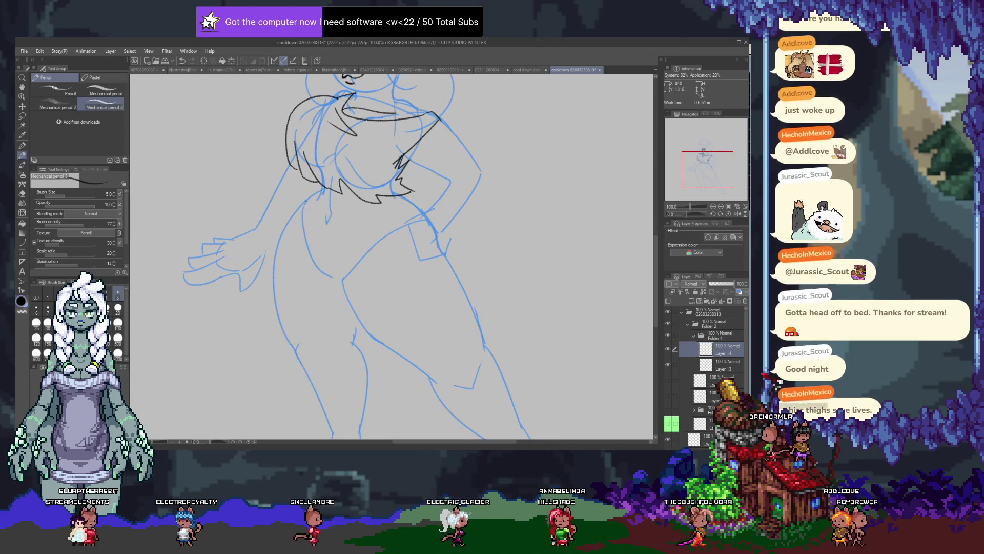
pyautogui.hotkey('ctrl', 'z')
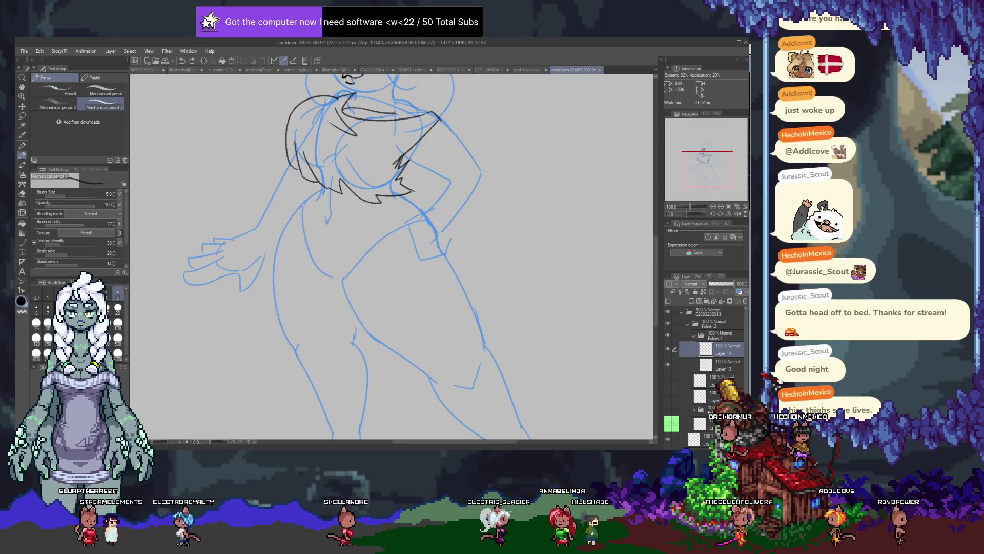
pyautogui.moveTo(323, 245); pyautogui.dragTo(402, 208)
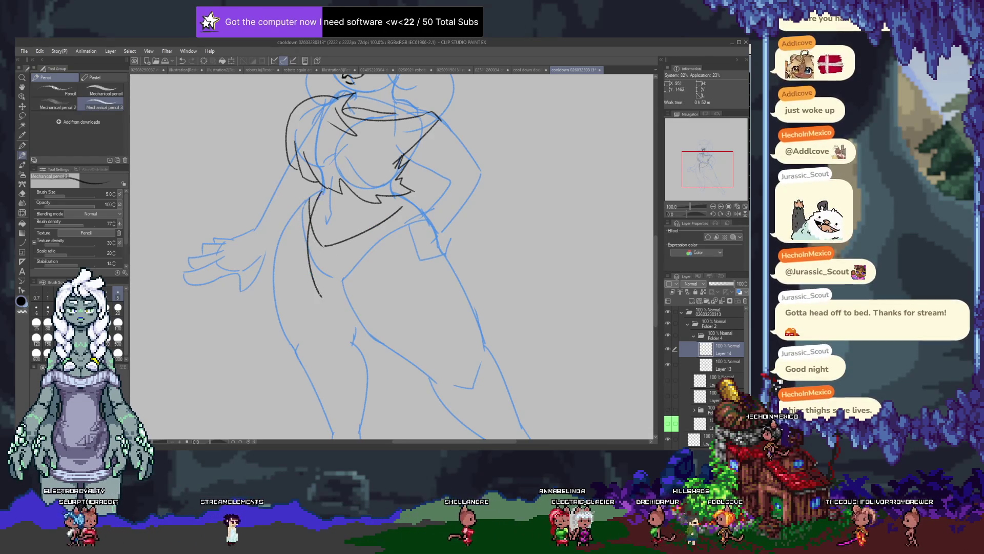
pyautogui.moveTo(330, 291); pyautogui.dragTo(344, 287)
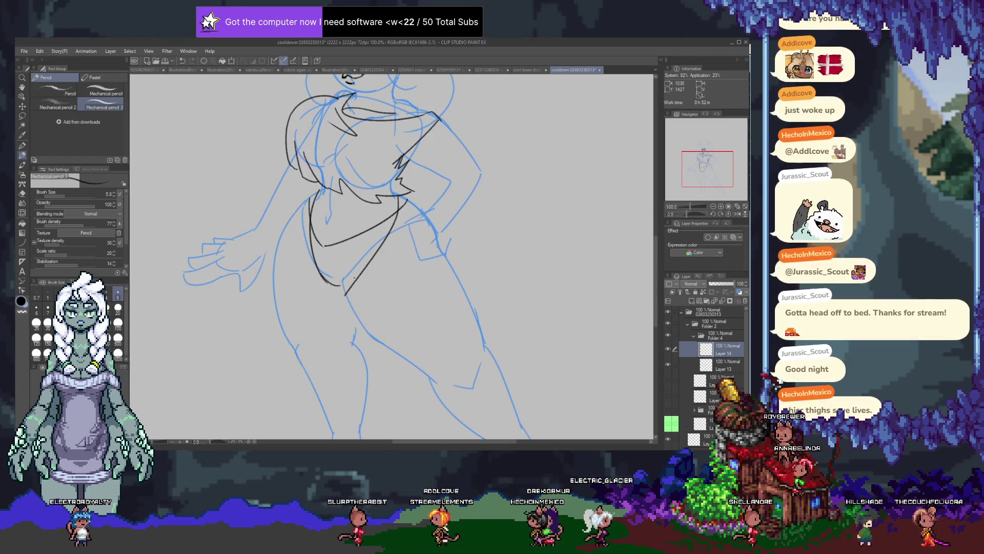
pyautogui.moveTo(381, 236); pyautogui.dragTo(393, 196)
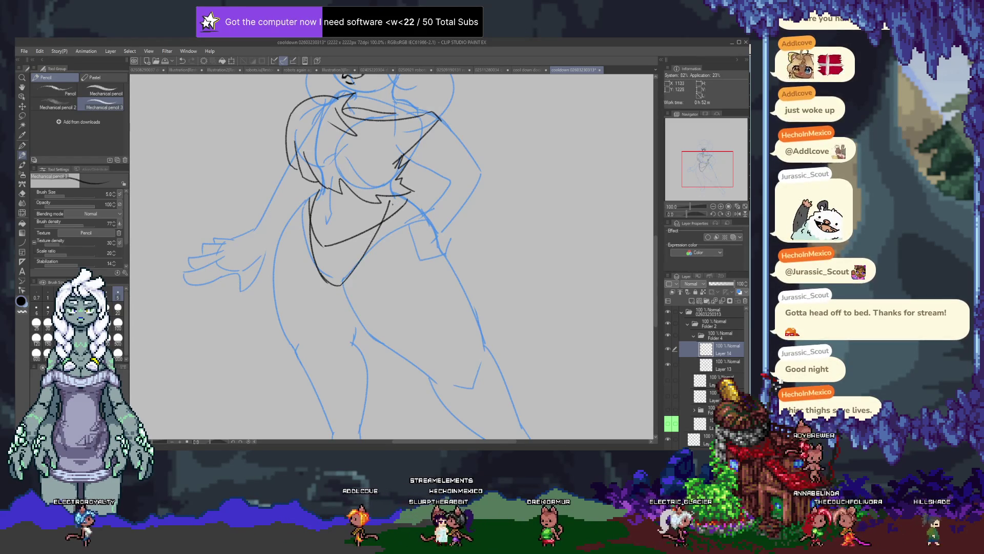
pyautogui.hotkey('ctrl', 'z')
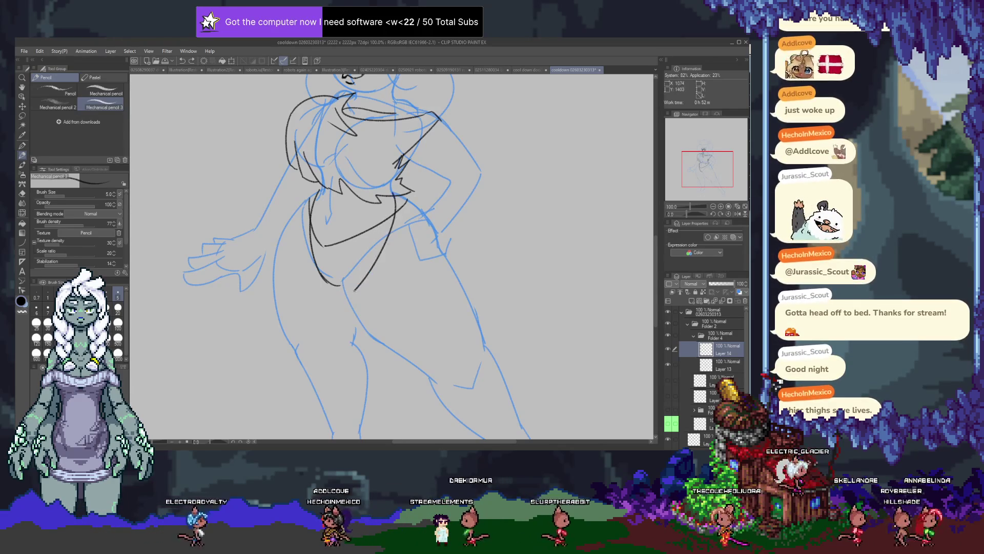
pyautogui.hotkey('ctrl', 'z')
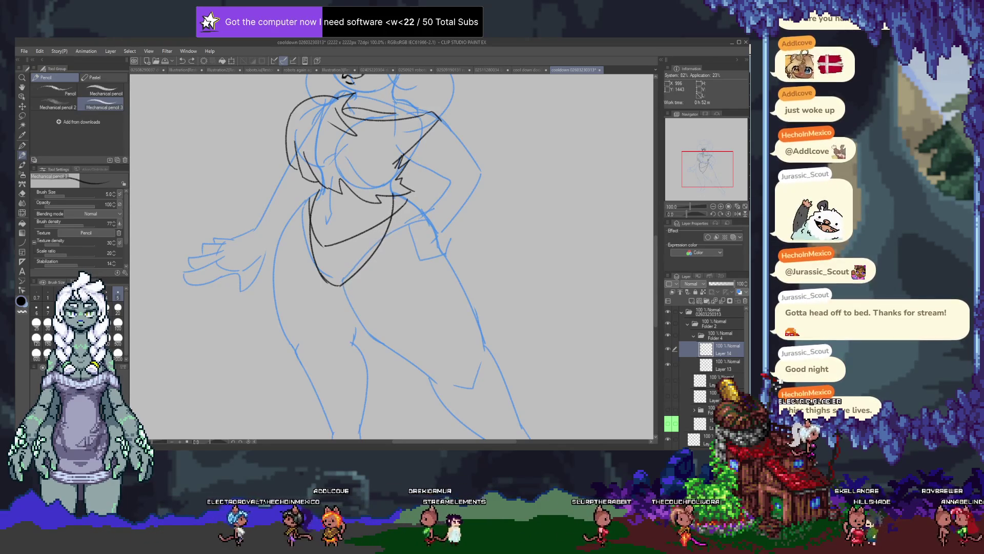
pyautogui.moveTo(340, 284); pyautogui.dragTo(381, 245)
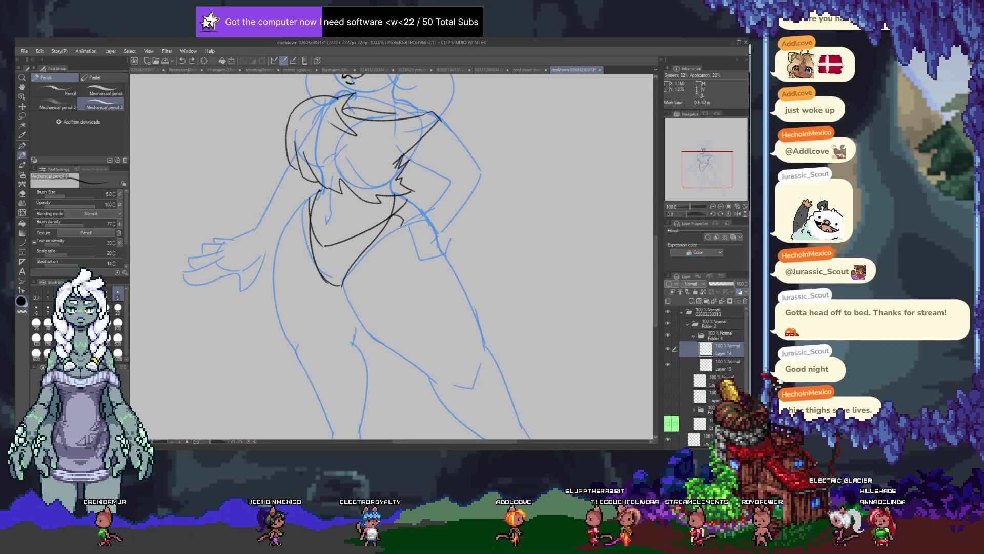
# Step: Draw a tie strand dangling from the bottom's right hip, then collapse Folder 4
pyautogui.moveTo(398, 223); pyautogui.dragTo(390, 261)
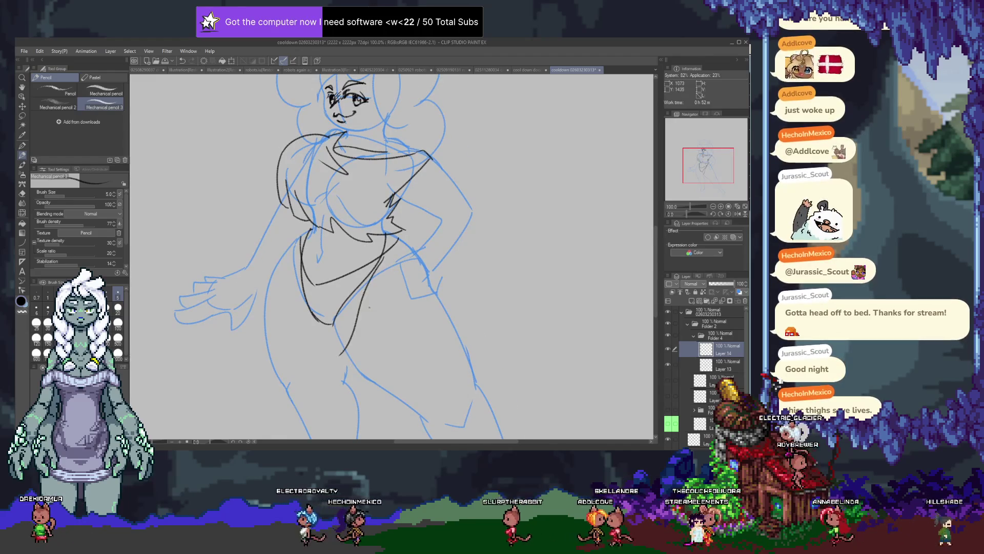
pyautogui.moveTo(390, 249)
pyautogui.mouseDown()
pyautogui.moveTo(394, 340)
pyautogui.moveTo(430, 274)
pyautogui.mouseUp()
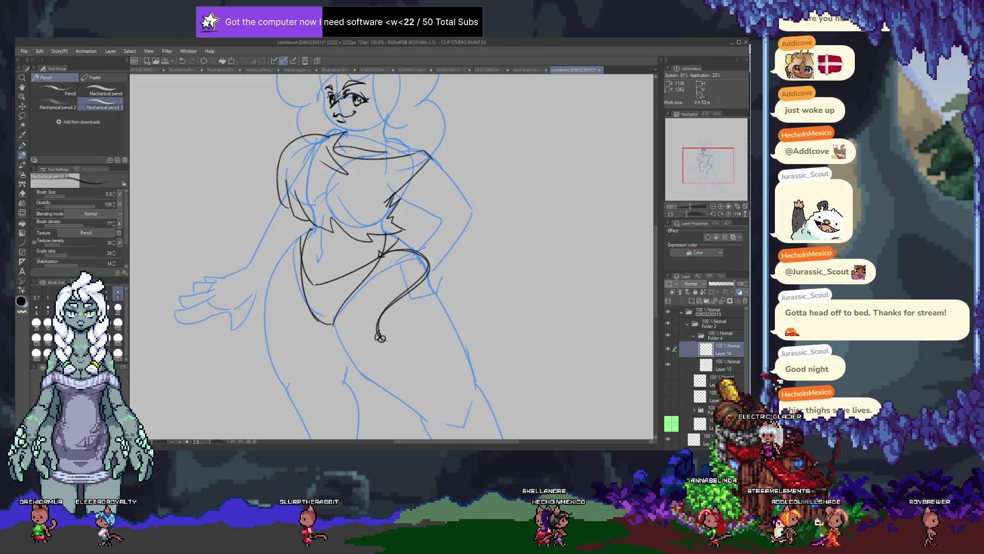
pyautogui.moveTo(413, 299); pyautogui.dragTo(436, 355)
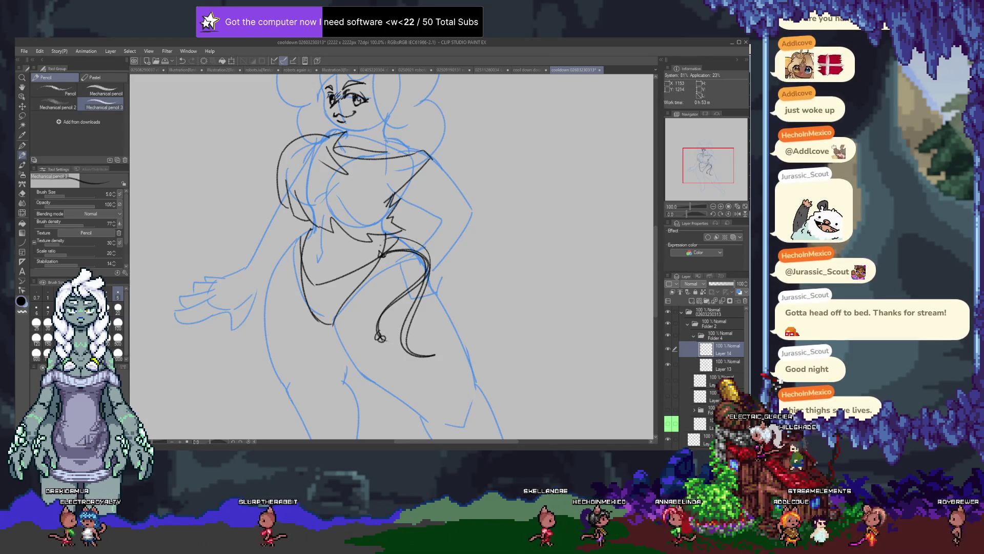
pyautogui.hotkey('ctrl', 'z')
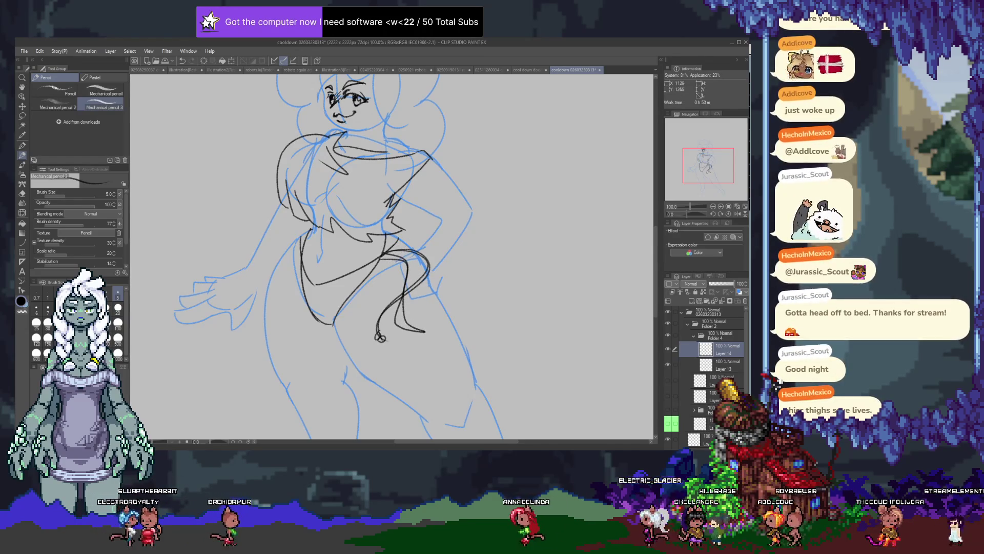
pyautogui.hotkey('ctrl', 'z')
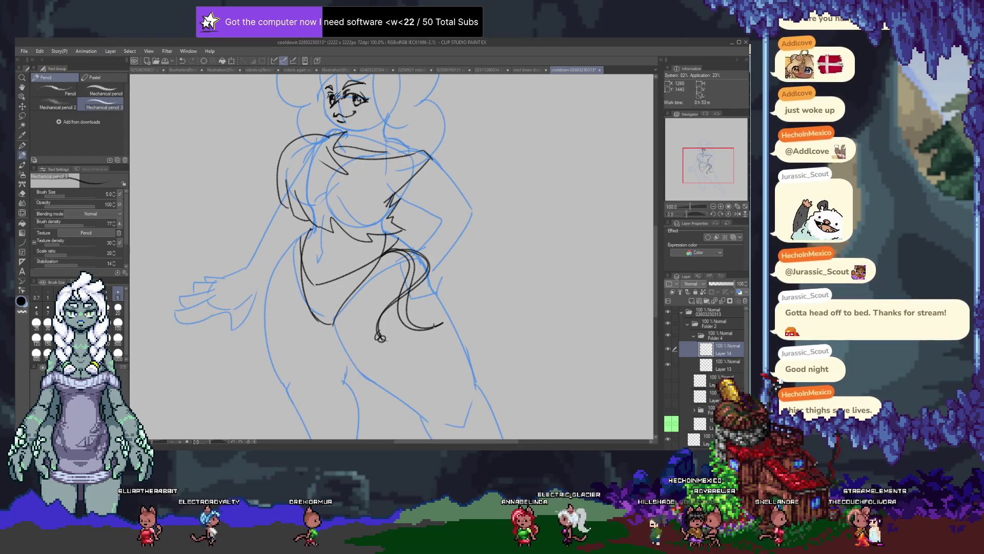
pyautogui.moveTo(410, 355); pyautogui.dragTo(313, 302)
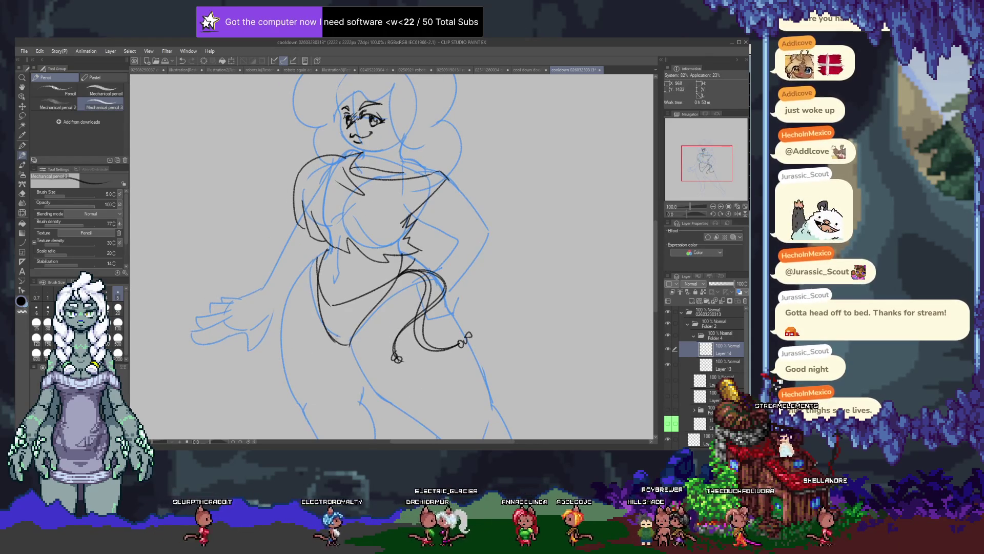
pyautogui.click(694, 335)
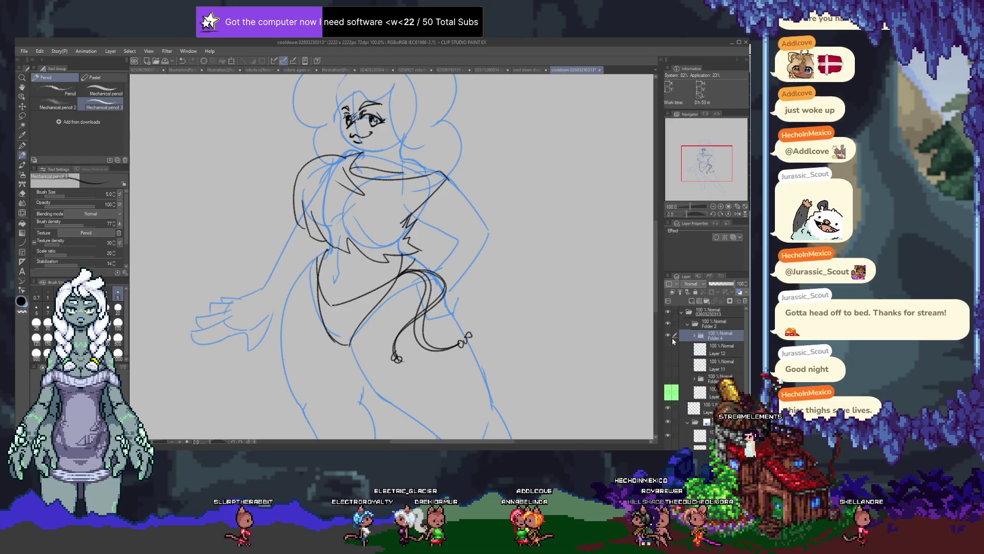
# Step: Show the corset-and-long-skirt lineart instead of the swimsuit and bring the head into view
pyautogui.click(668, 394)
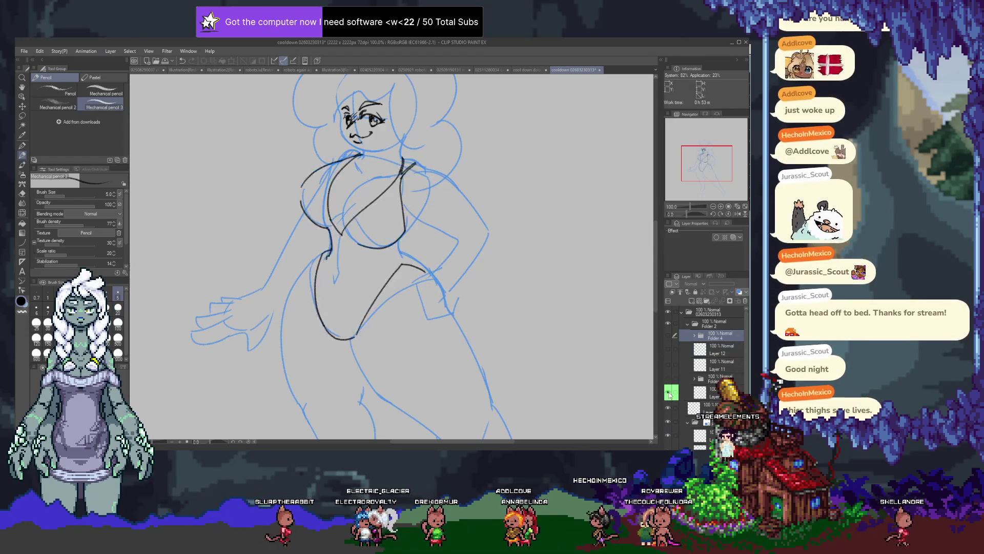
pyautogui.click(669, 394)
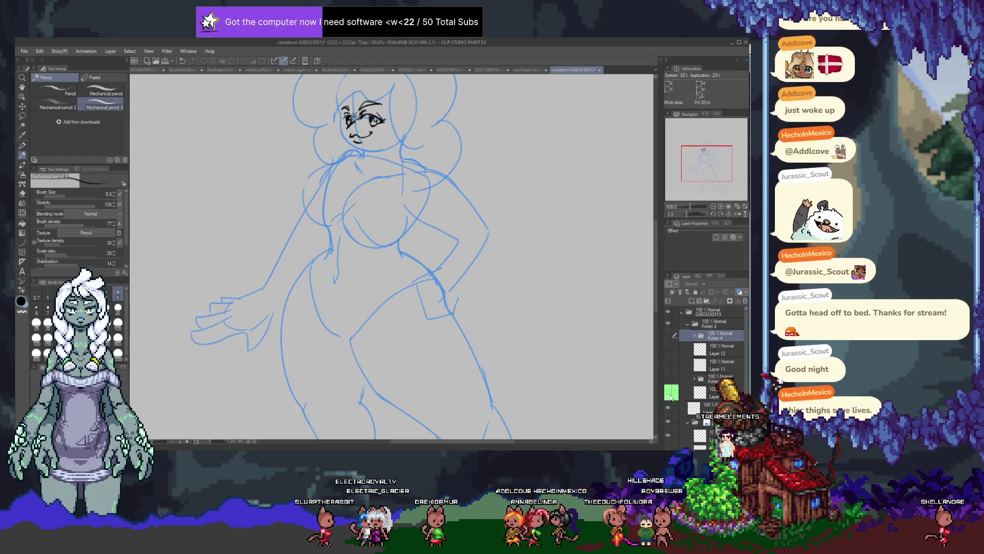
pyautogui.click(670, 380)
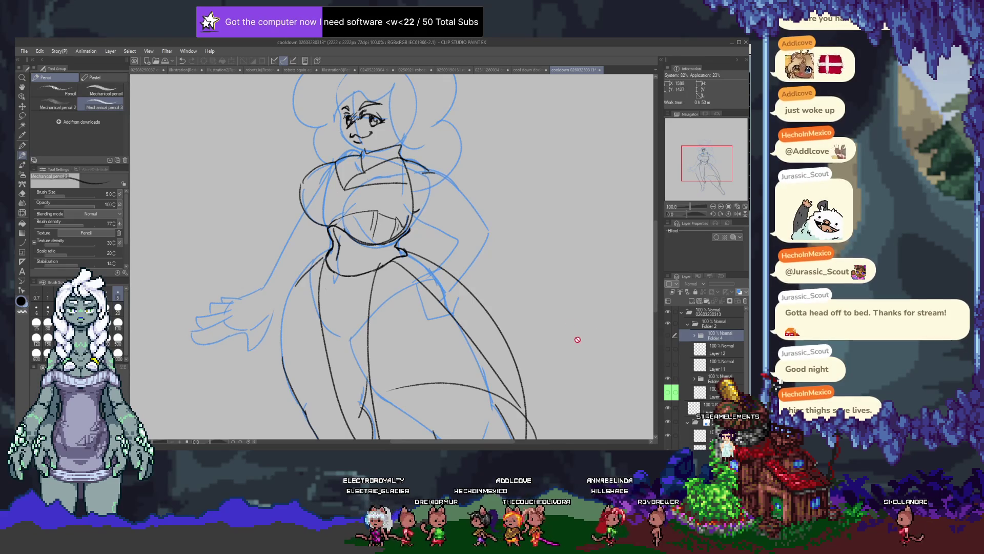
pyautogui.moveTo(580, 313)
pyautogui.mouseDown()
pyautogui.moveTo(523, 348)
pyautogui.moveTo(507, 282)
pyautogui.mouseUp()
pyautogui.moveTo(555, 301)
pyautogui.mouseDown()
pyautogui.moveTo(566, 369)
pyautogui.moveTo(560, 353)
pyautogui.mouseUp()
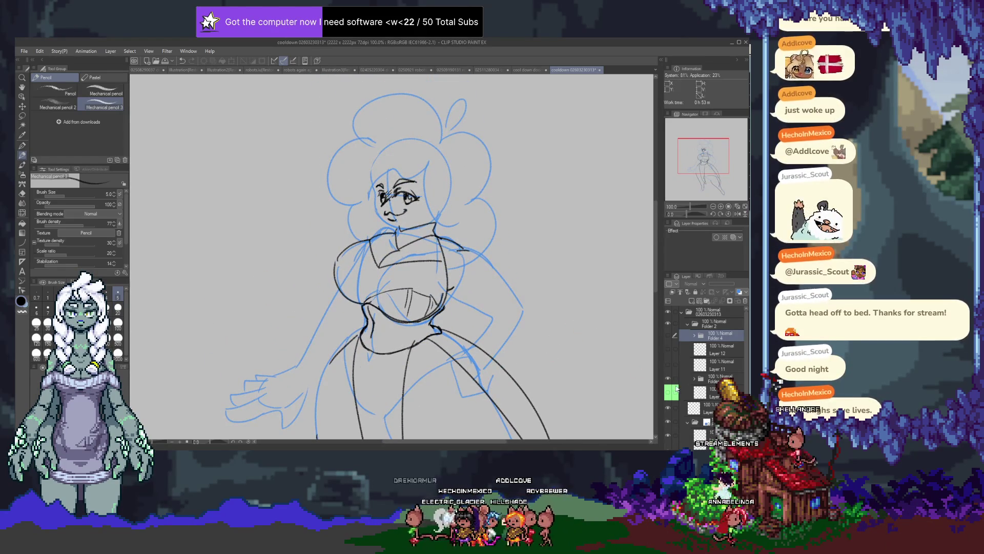
# Step: Create Layer 15 above the character's folder and try a first stroke on blank canvas
pyautogui.click(706, 312)
pyautogui.click(691, 301)
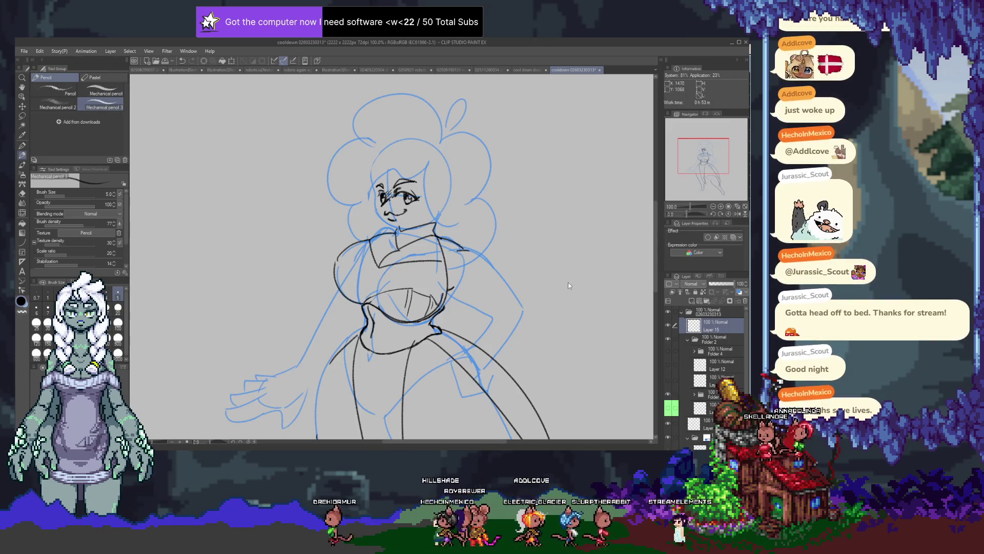
pyautogui.click(682, 312)
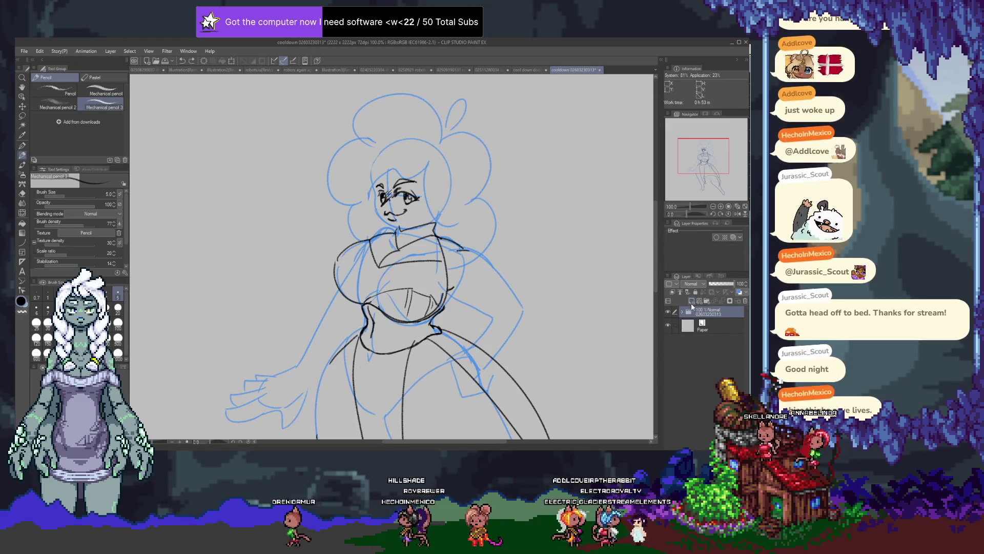
pyautogui.click(692, 304)
pyautogui.moveTo(339, 318)
pyautogui.mouseDown()
pyautogui.moveTo(503, 277)
pyautogui.moveTo(489, 277)
pyautogui.mouseUp()
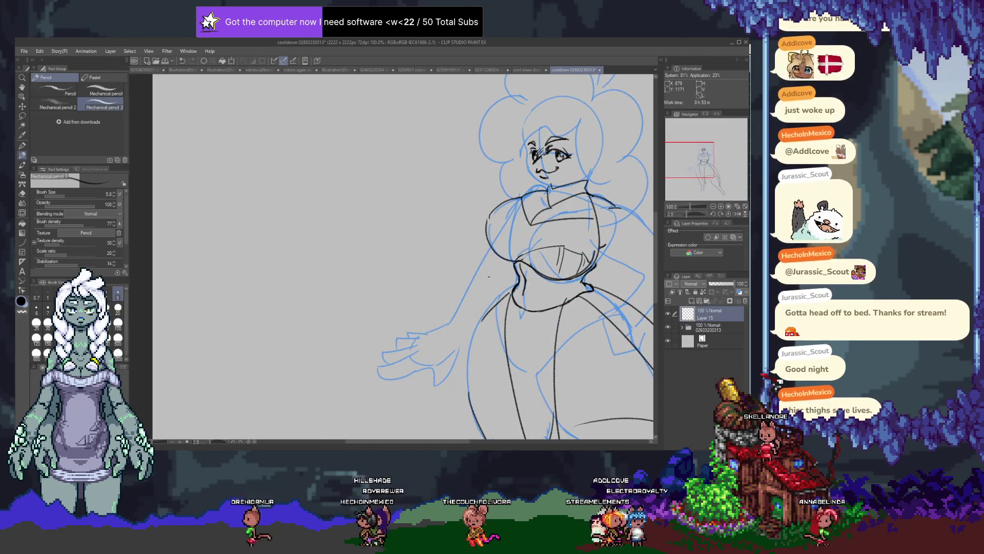
pyautogui.scroll(5, 428, 208)
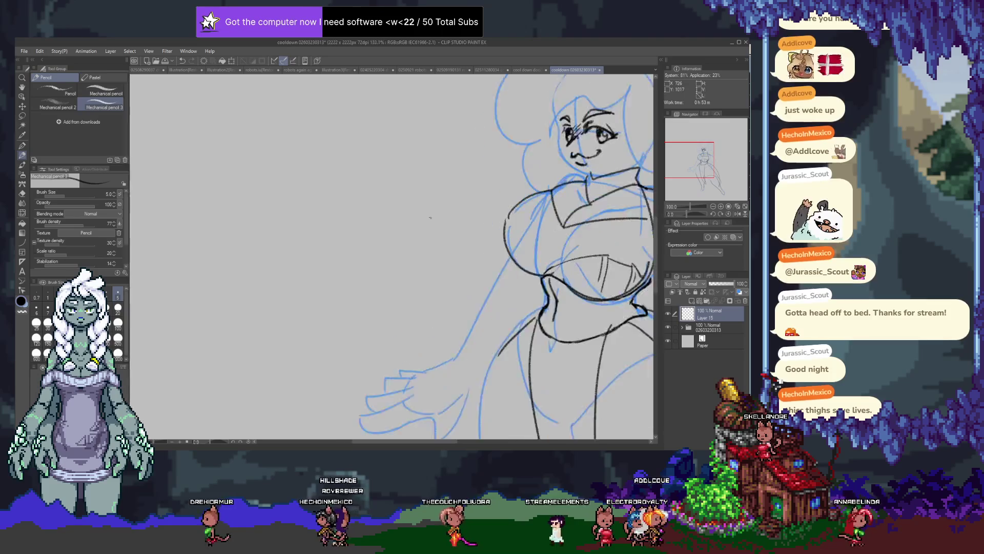
pyautogui.moveTo(427, 208); pyautogui.dragTo(560, 212)
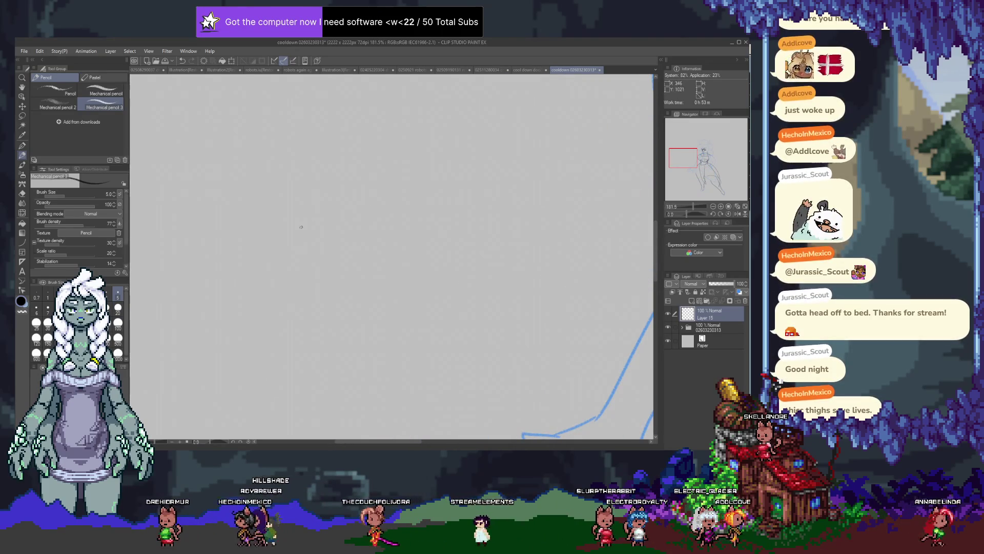
pyautogui.moveTo(308, 242); pyautogui.dragTo(368, 199)
# Step: Draw the bunny's first ear after undoing several trial arcs
pyautogui.hotkey('ctrl', 'z')
pyautogui.moveTo(279, 220)
pyautogui.mouseDown()
pyautogui.moveTo(431, 219)
pyautogui.moveTo(301, 208)
pyautogui.moveTo(417, 260)
pyautogui.mouseUp()
pyautogui.hotkey('ctrl', 'z')
pyautogui.hotkey('ctrl', 'z')
pyautogui.moveTo(281, 233)
pyautogui.mouseDown()
pyautogui.moveTo(345, 225)
pyautogui.moveTo(307, 226)
pyautogui.moveTo(345, 238)
pyautogui.moveTo(298, 233)
pyautogui.mouseUp()
pyautogui.hotkey('ctrl', 'z')
pyautogui.hotkey('ctrl', 'z')
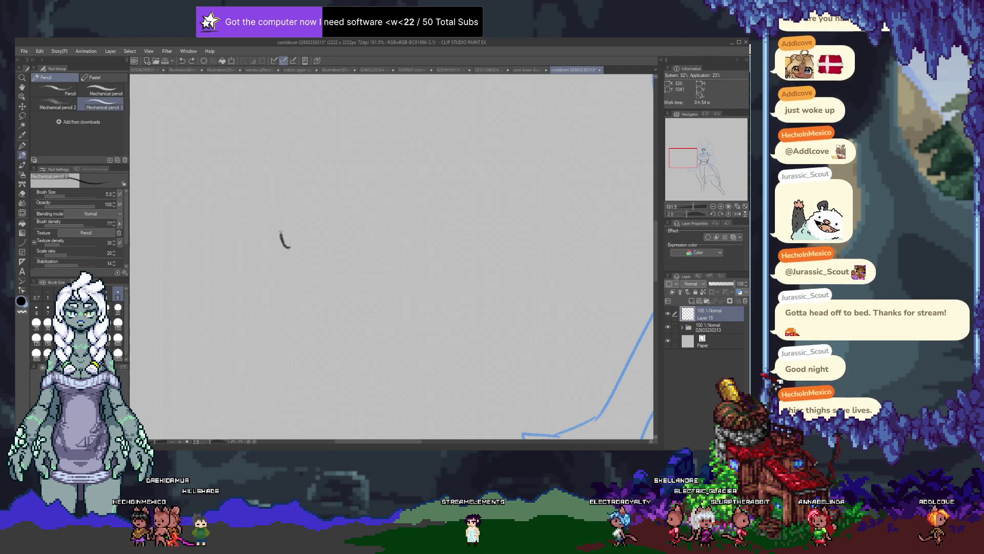
pyautogui.moveTo(294, 242)
pyautogui.mouseDown()
pyautogui.moveTo(322, 237)
pyautogui.moveTo(314, 232)
pyautogui.mouseUp()
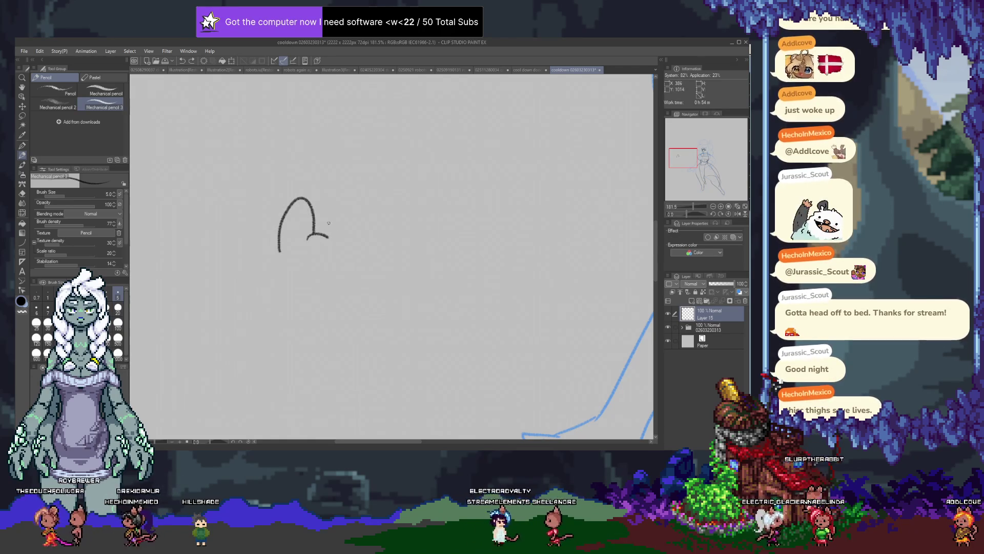
pyautogui.hotkey('ctrl', 'z')
pyautogui.moveTo(309, 237)
pyautogui.mouseDown()
pyautogui.moveTo(324, 234)
pyautogui.moveTo(332, 204)
pyautogui.moveTo(358, 262)
pyautogui.mouseUp()
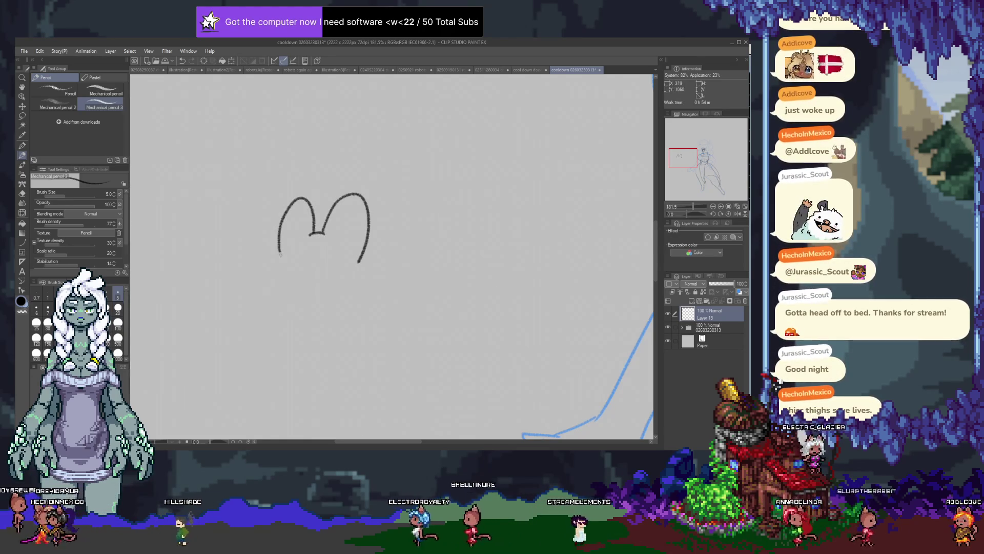
# Step: Draw the slug body under the ears and give it eyes and a smiling mouth
pyautogui.moveTo(279, 254)
pyautogui.mouseDown()
pyautogui.moveTo(288, 282)
pyautogui.moveTo(379, 281)
pyautogui.mouseUp()
pyautogui.hotkey('ctrl', 'z')
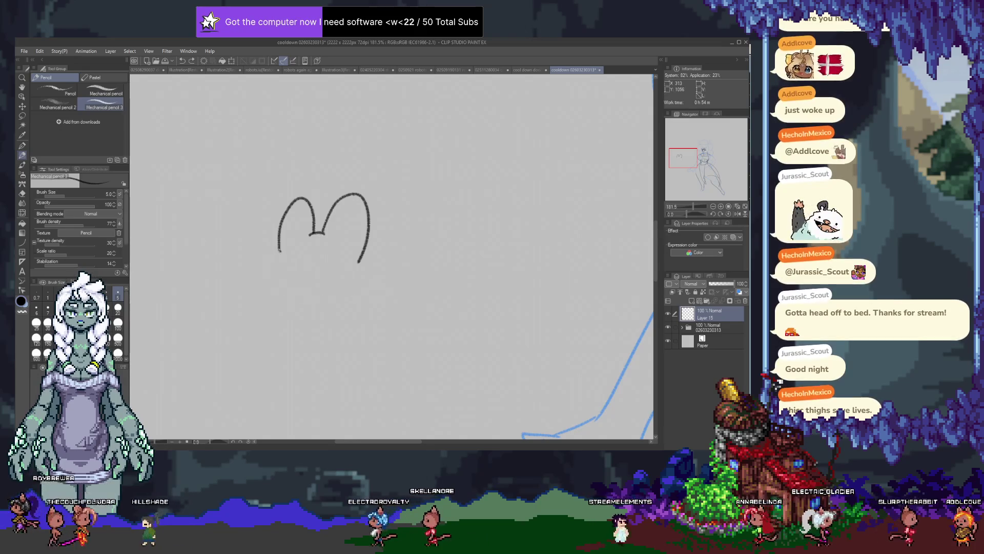
pyautogui.moveTo(280, 251)
pyautogui.mouseDown()
pyautogui.moveTo(297, 310)
pyautogui.moveTo(409, 303)
pyautogui.mouseUp()
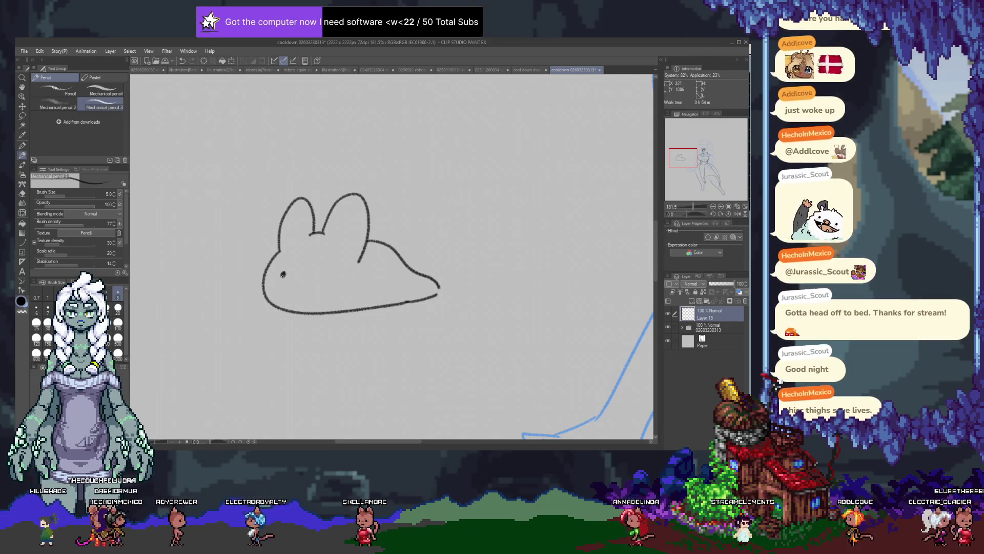
pyautogui.moveTo(288, 277); pyautogui.dragTo(303, 277)
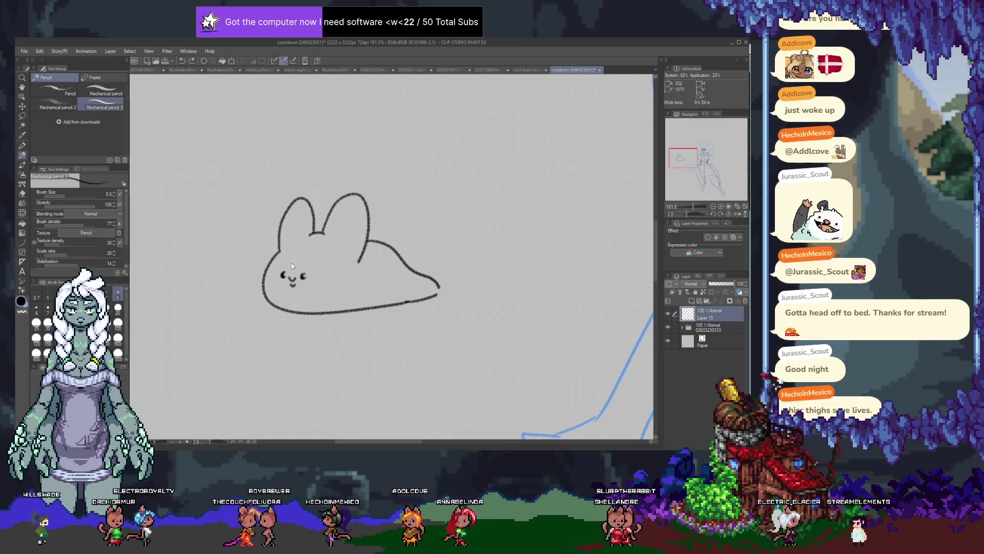
pyautogui.moveTo(279, 274); pyautogui.dragTo(304, 275)
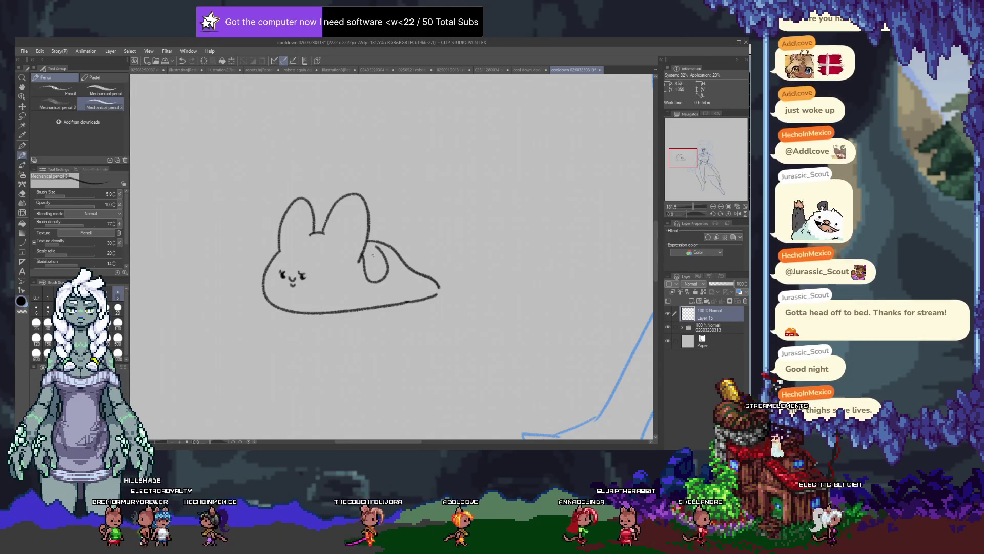
# Step: Add two back frills and a paw, then letter a B to begin the label
pyautogui.moveTo(359, 260)
pyautogui.mouseDown()
pyautogui.moveTo(371, 245)
pyautogui.moveTo(366, 251)
pyautogui.mouseUp()
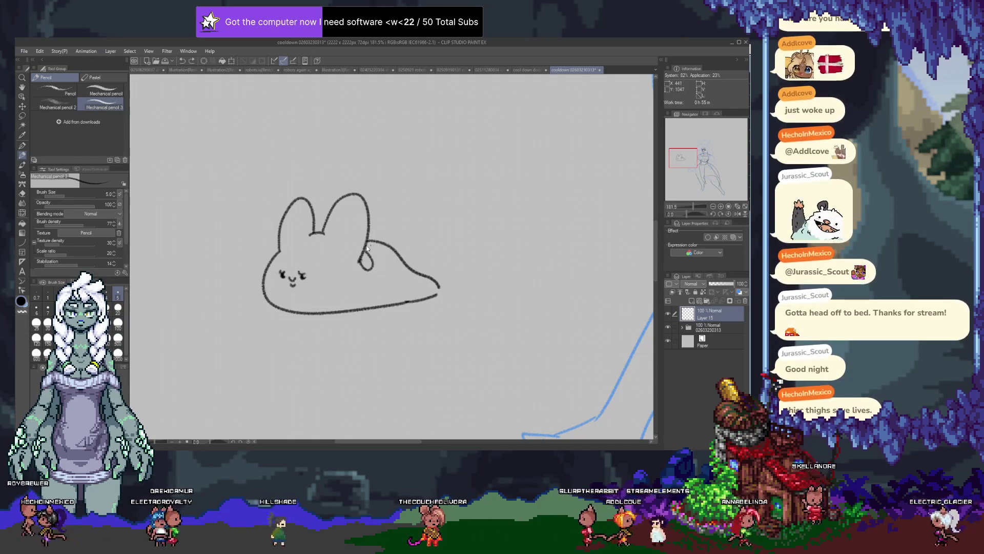
pyautogui.moveTo(374, 251); pyautogui.dragTo(386, 247)
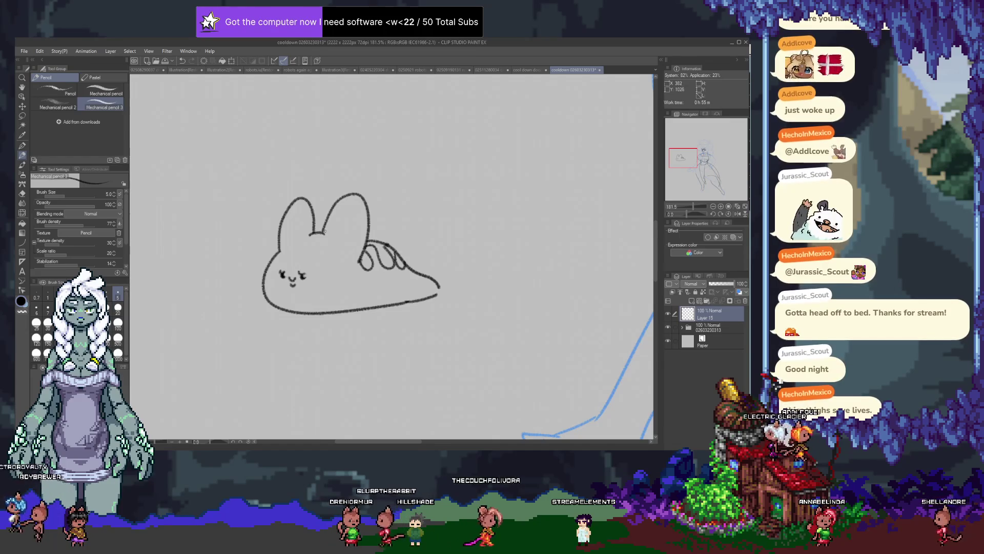
pyautogui.moveTo(293, 288); pyautogui.dragTo(294, 290)
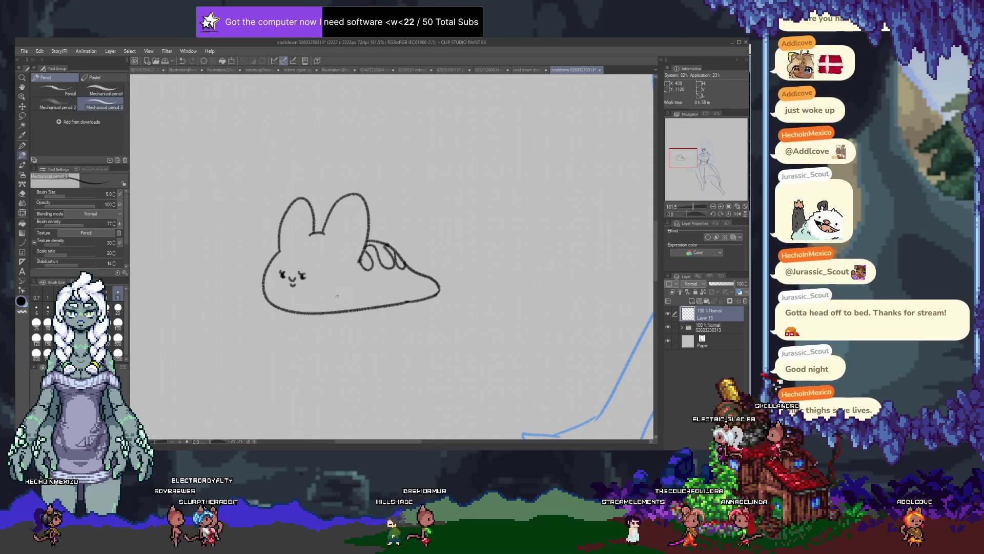
pyautogui.moveTo(334, 282); pyautogui.dragTo(359, 283)
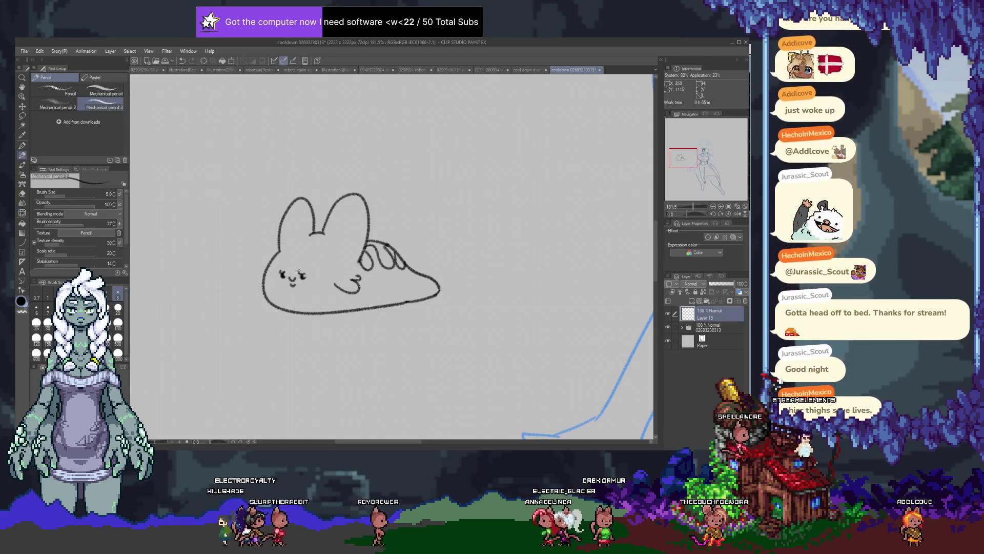
pyautogui.moveTo(267, 317)
pyautogui.mouseDown()
pyautogui.moveTo(264, 337)
pyautogui.moveTo(295, 319)
pyautogui.moveTo(331, 324)
pyautogui.mouseUp()
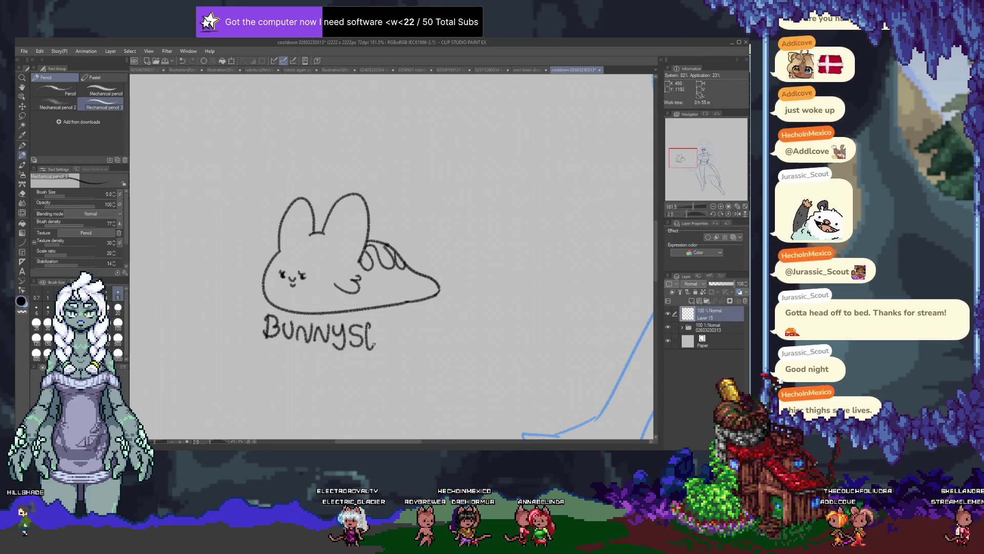
# Step: Complete the label so it reads 'BUNNYSLUG??' with a second question mark
pyautogui.scroll(-1, 380, 319)
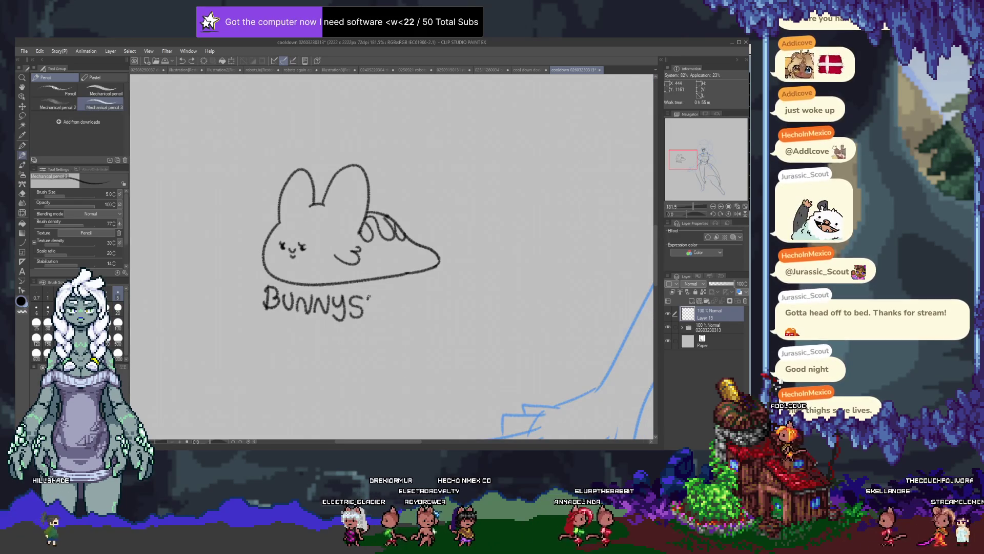
pyautogui.moveTo(370, 296)
pyautogui.mouseDown()
pyautogui.moveTo(374, 318)
pyautogui.moveTo(373, 301)
pyautogui.moveTo(374, 318)
pyautogui.moveTo(374, 303)
pyautogui.moveTo(382, 316)
pyautogui.moveTo(373, 317)
pyautogui.moveTo(383, 317)
pyautogui.moveTo(398, 297)
pyautogui.moveTo(388, 307)
pyautogui.mouseUp()
pyautogui.hotkey('ctrl', 'z')
pyautogui.hotkey('ctrl', 'z')
pyautogui.hotkey('ctrl', 'z')
pyautogui.hotkey('ctrl', 'z')
pyautogui.hotkey('ctrl', 'z')
pyautogui.hotkey('ctrl', 'z')
pyautogui.hotkey('ctrl', 'z')
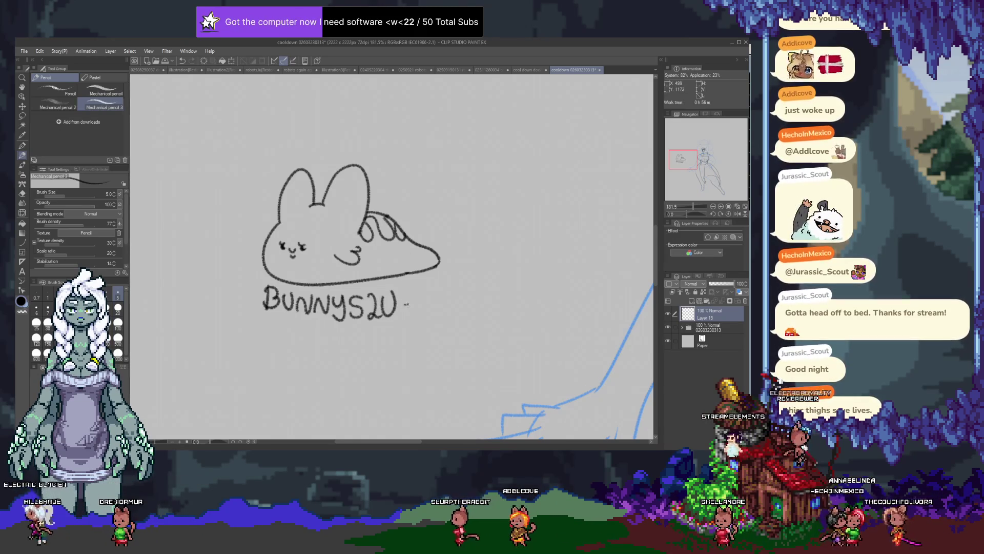
pyautogui.moveTo(403, 296)
pyautogui.mouseDown()
pyautogui.moveTo(403, 318)
pyautogui.moveTo(405, 308)
pyautogui.mouseUp()
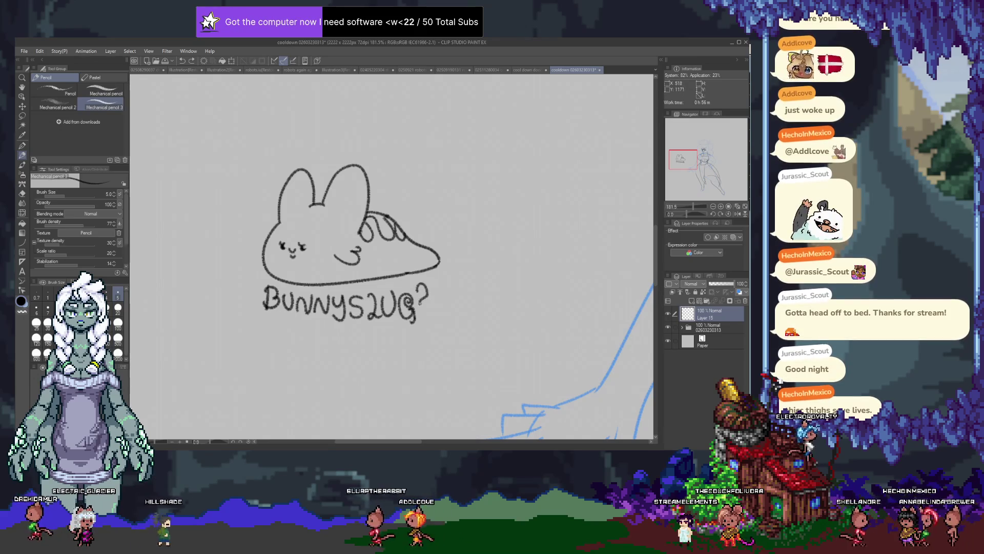
pyautogui.moveTo(431, 285); pyautogui.dragTo(435, 297)
pyautogui.click(436, 303)
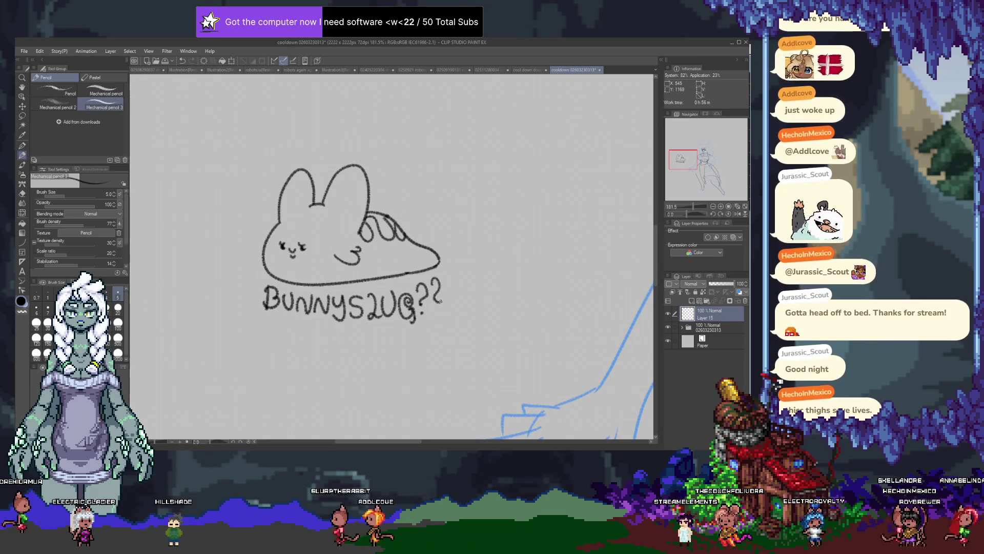
# Step: Sketch small arcs above the bunny's ears and begin a new curved outline to its left
pyautogui.moveTo(388, 246); pyautogui.dragTo(426, 278)
pyautogui.moveTo(319, 182); pyautogui.dragTo(339, 175)
pyautogui.hotkey('ctrl', 'z')
pyautogui.moveTo(279, 203)
pyautogui.mouseDown()
pyautogui.moveTo(280, 224)
pyautogui.moveTo(306, 173)
pyautogui.moveTo(358, 170)
pyautogui.moveTo(395, 169)
pyautogui.moveTo(423, 194)
pyautogui.mouseUp()
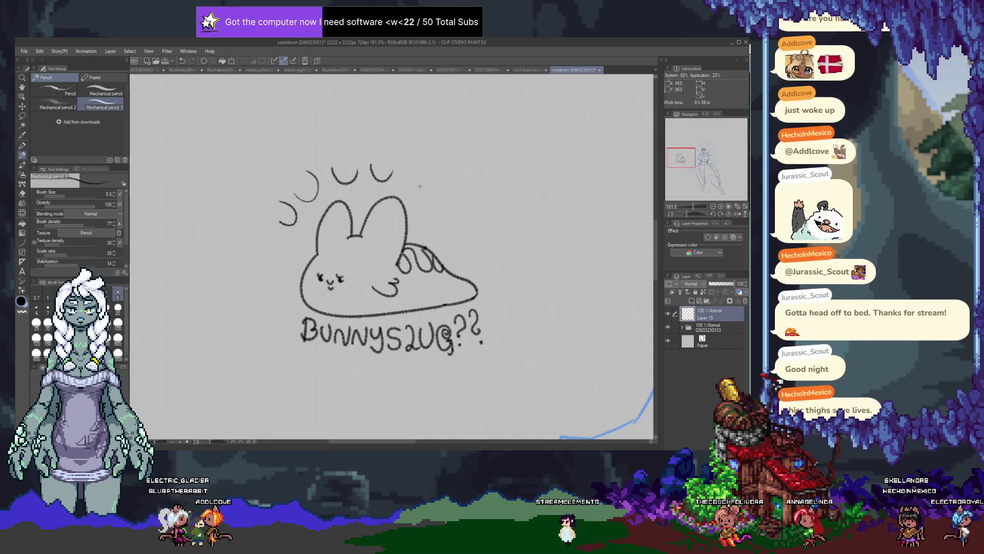
pyautogui.moveTo(363, 330); pyautogui.dragTo(388, 250)
pyautogui.moveTo(328, 306)
pyautogui.mouseDown()
pyautogui.moveTo(348, 318)
pyautogui.moveTo(364, 270)
pyautogui.moveTo(366, 290)
pyautogui.moveTo(407, 328)
pyautogui.mouseUp()
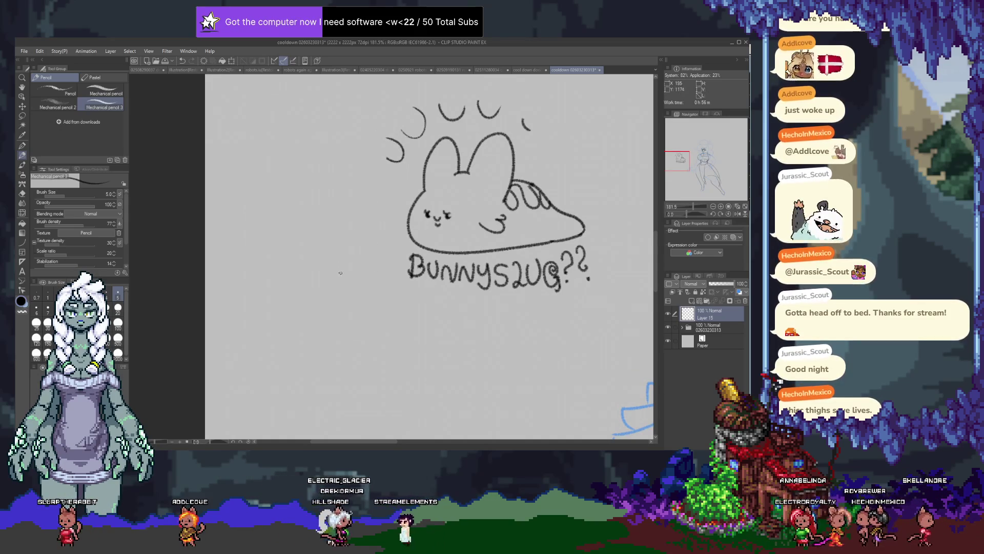
pyautogui.moveTo(340, 269)
pyautogui.mouseDown()
pyautogui.moveTo(359, 239)
pyautogui.moveTo(321, 283)
pyautogui.mouseUp()
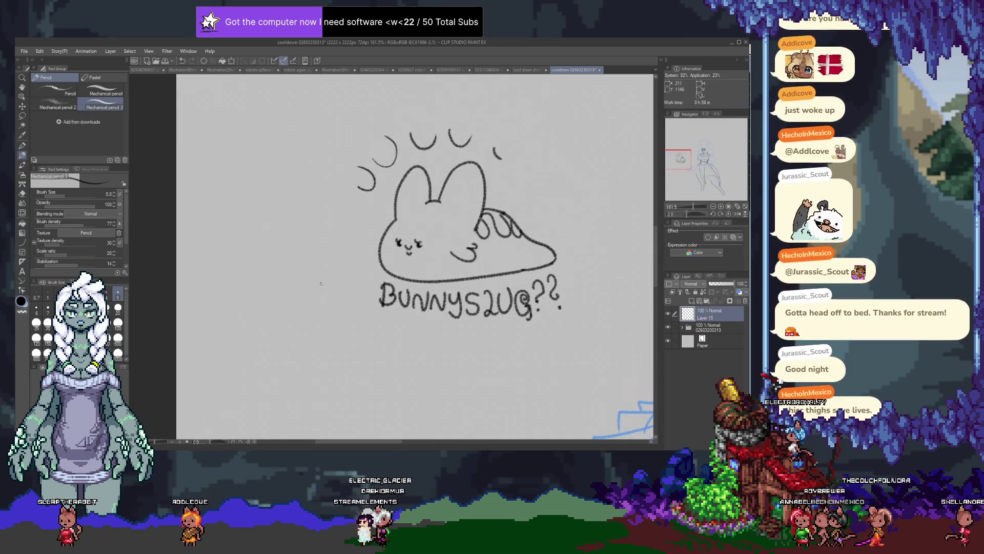
pyautogui.moveTo(323, 237); pyautogui.dragTo(300, 315)
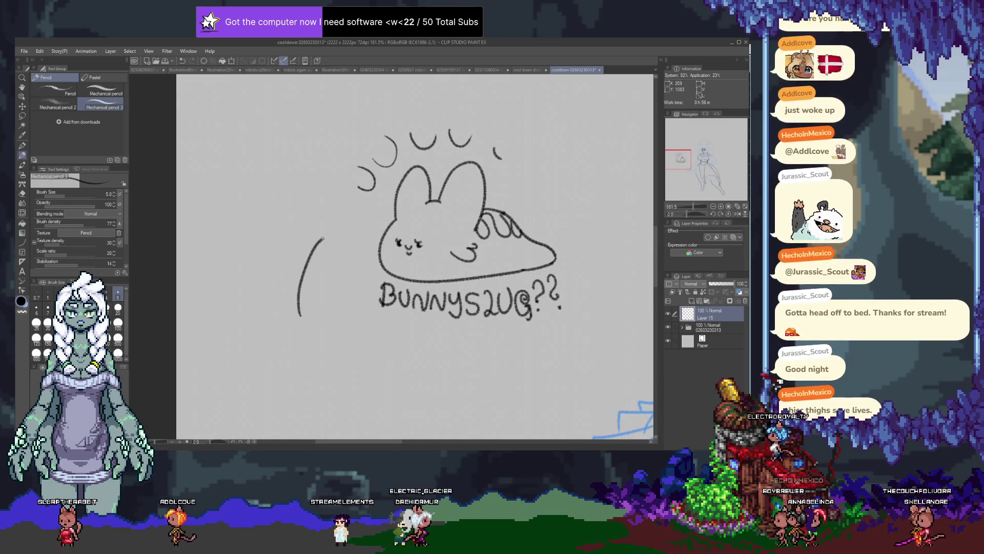
# Step: Outline the tall-eared creature left of the bunny-slug and give it two dark eyes
pyautogui.hotkey('ctrl', 'z')
pyautogui.moveTo(311, 243)
pyautogui.mouseDown()
pyautogui.moveTo(301, 323)
pyautogui.moveTo(316, 232)
pyautogui.mouseUp()
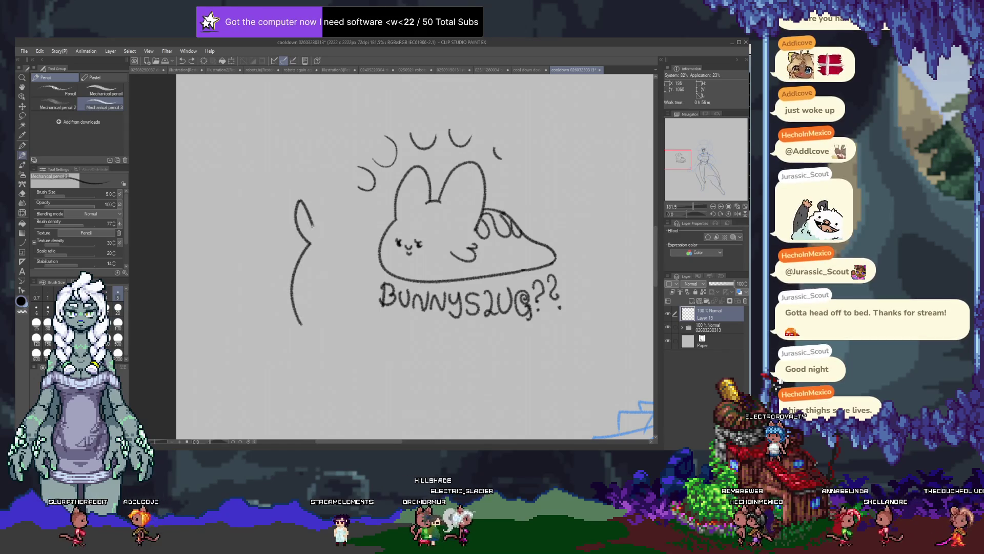
pyautogui.moveTo(327, 216); pyautogui.dragTo(341, 230)
pyautogui.press('Delete')
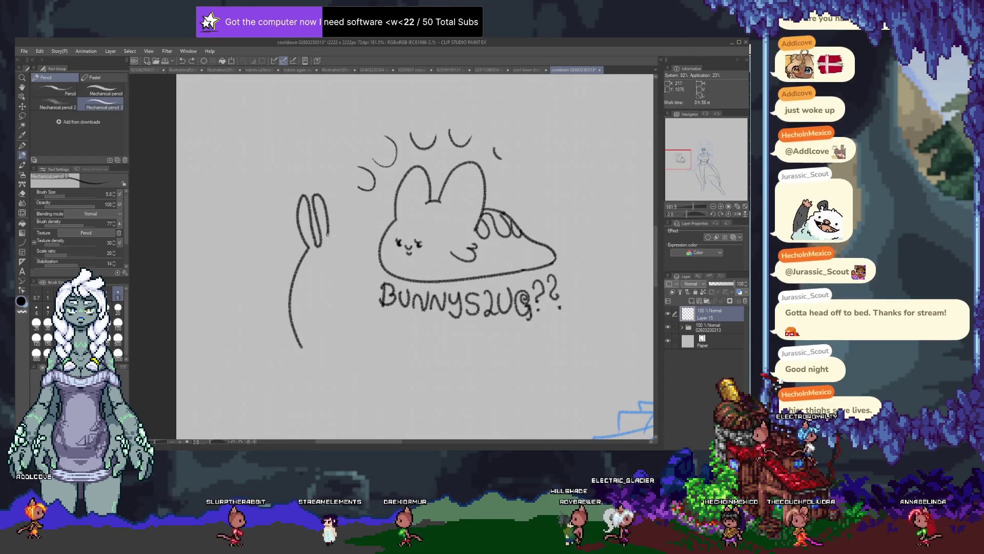
pyautogui.moveTo(323, 199); pyautogui.dragTo(324, 338)
pyautogui.click(310, 258)
pyautogui.moveTo(311, 259); pyautogui.dragTo(308, 262)
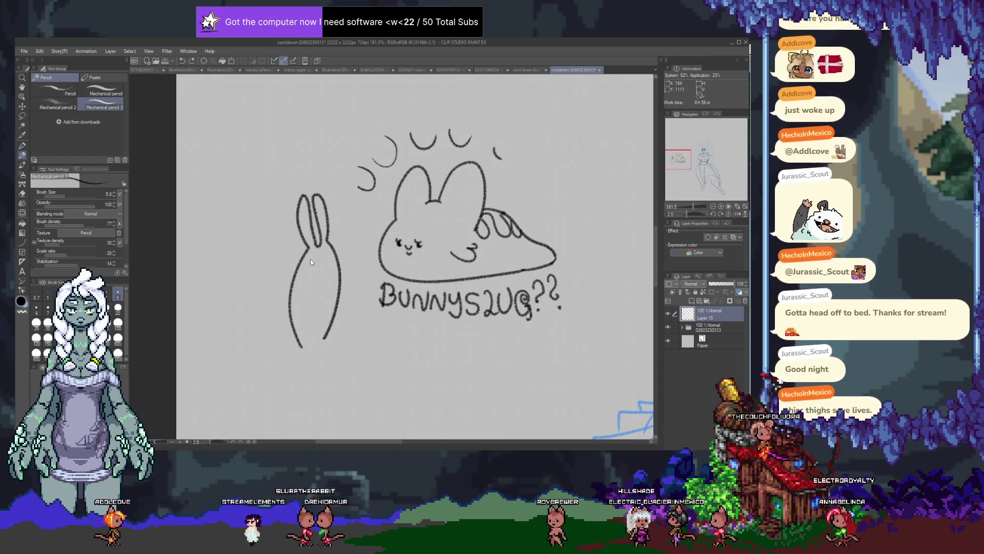
pyautogui.click(319, 260)
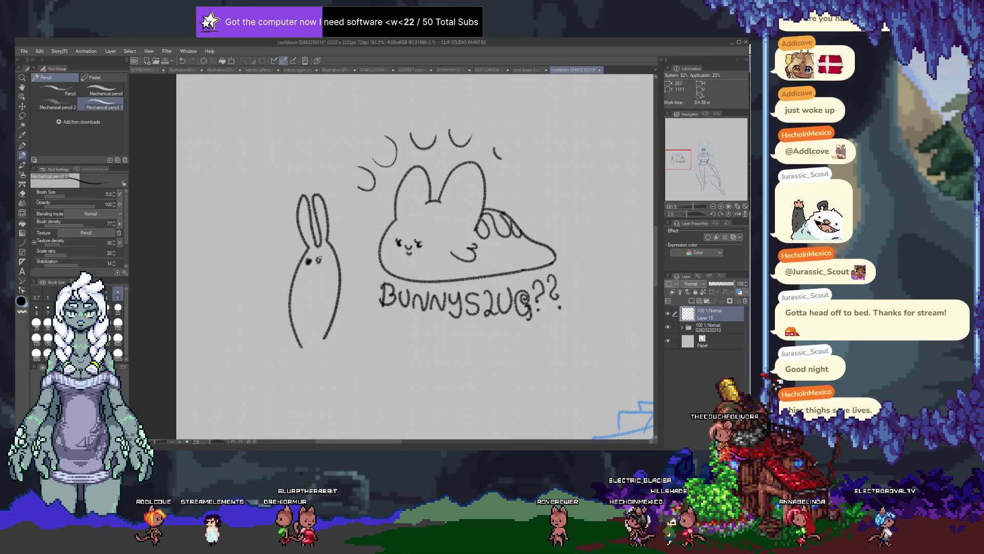
# Step: Add a drooping wing curving down-left from the creature's body, retrying until it looks right
pyautogui.moveTo(290, 291); pyautogui.dragTo(244, 259)
pyautogui.hotkey('ctrl', 'z')
pyautogui.moveTo(290, 293)
pyautogui.mouseDown()
pyautogui.moveTo(262, 266)
pyautogui.moveTo(241, 277)
pyautogui.moveTo(222, 268)
pyautogui.moveTo(212, 308)
pyautogui.moveTo(237, 364)
pyautogui.mouseUp()
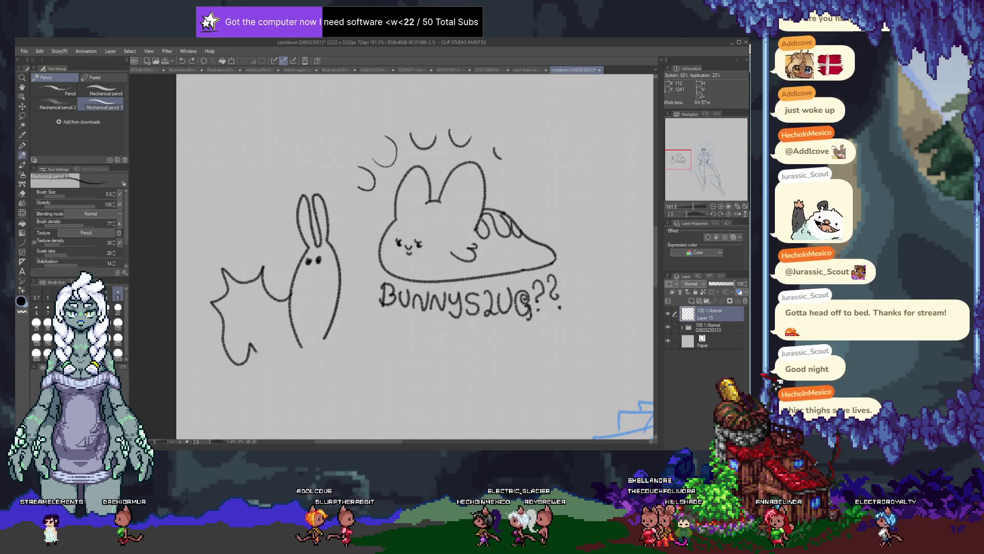
pyautogui.hotkey('ctrl', 'z')
pyautogui.hotkey('ctrl', 'z')
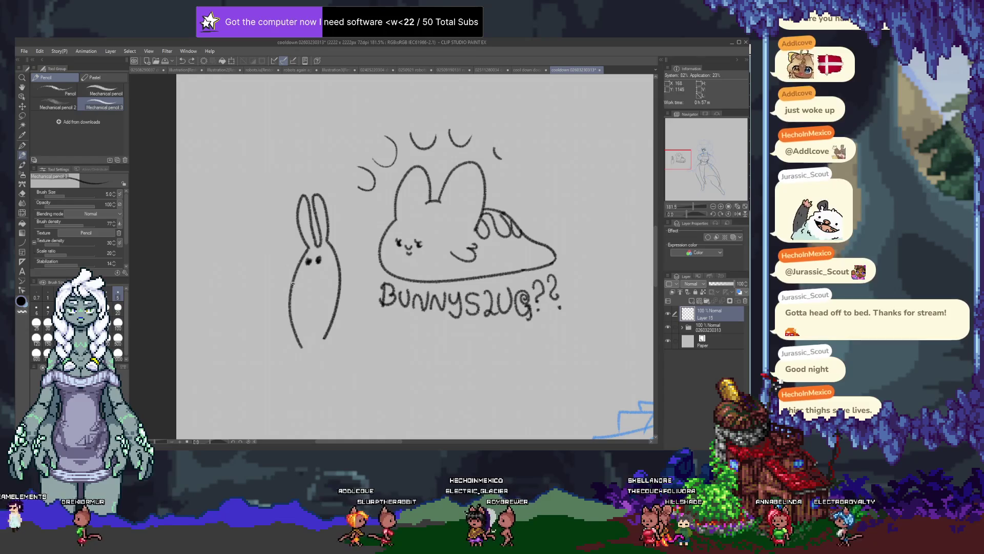
pyautogui.moveTo(293, 283)
pyautogui.mouseDown()
pyautogui.moveTo(220, 340)
pyautogui.moveTo(251, 393)
pyautogui.moveTo(288, 360)
pyautogui.mouseUp()
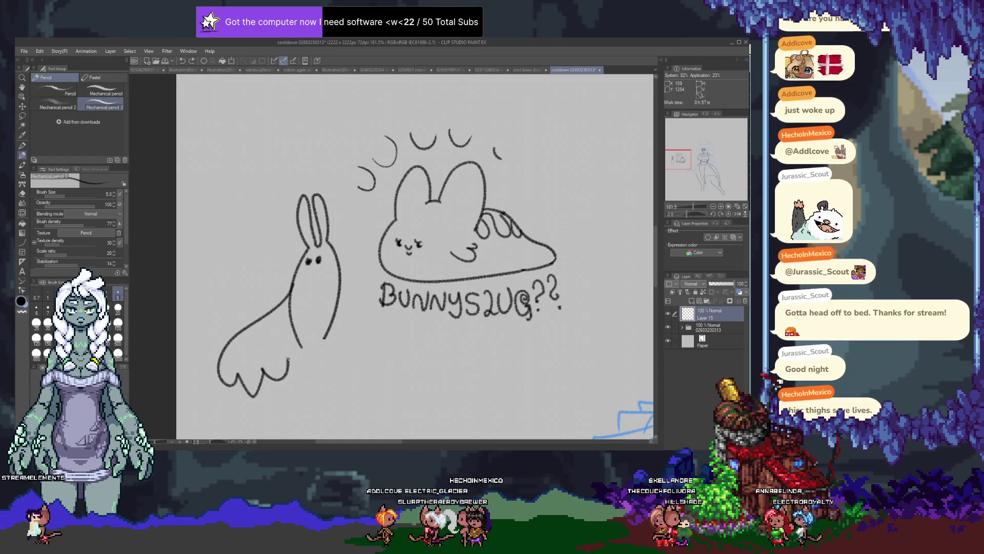
pyautogui.hotkey('ctrl', 'z')
pyautogui.moveTo(293, 285); pyautogui.dragTo(247, 339)
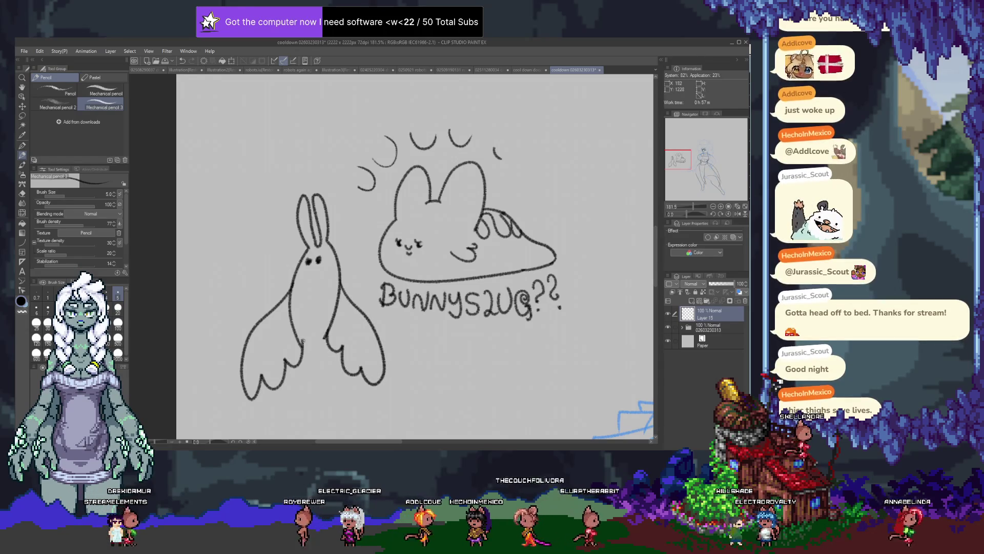
# Step: Begin the creature's label lettering with a clean S beside it
pyautogui.press('e')
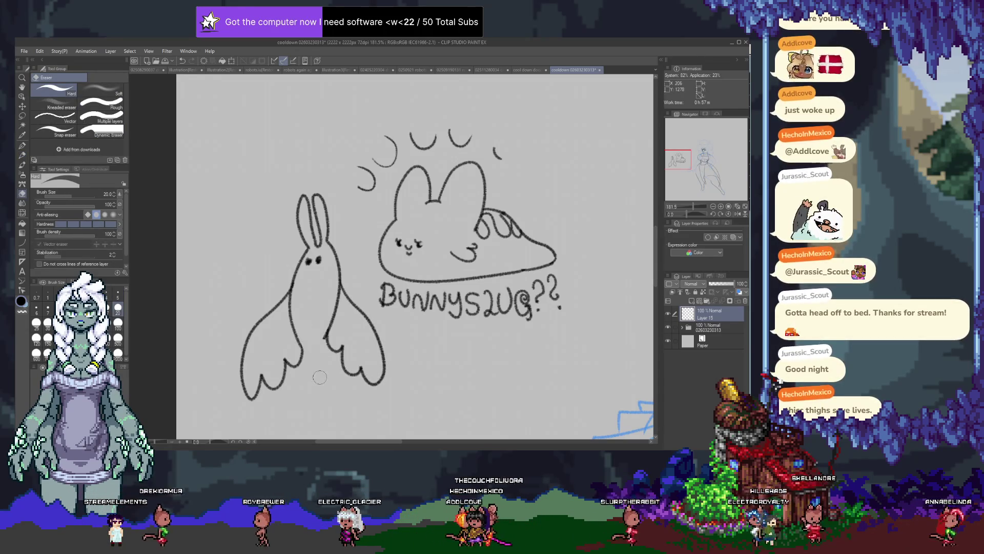
pyautogui.press('p')
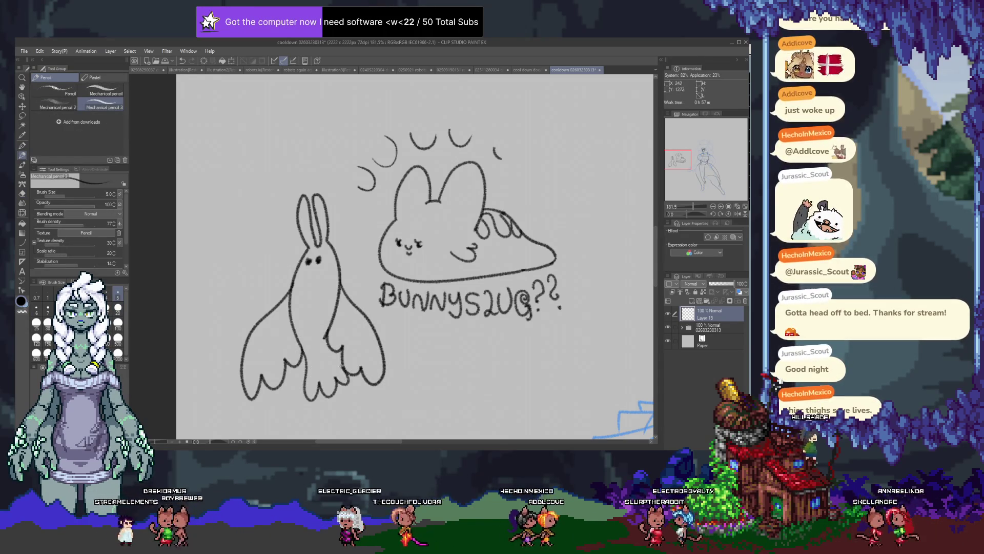
pyautogui.moveTo(294, 321); pyautogui.dragTo(329, 311)
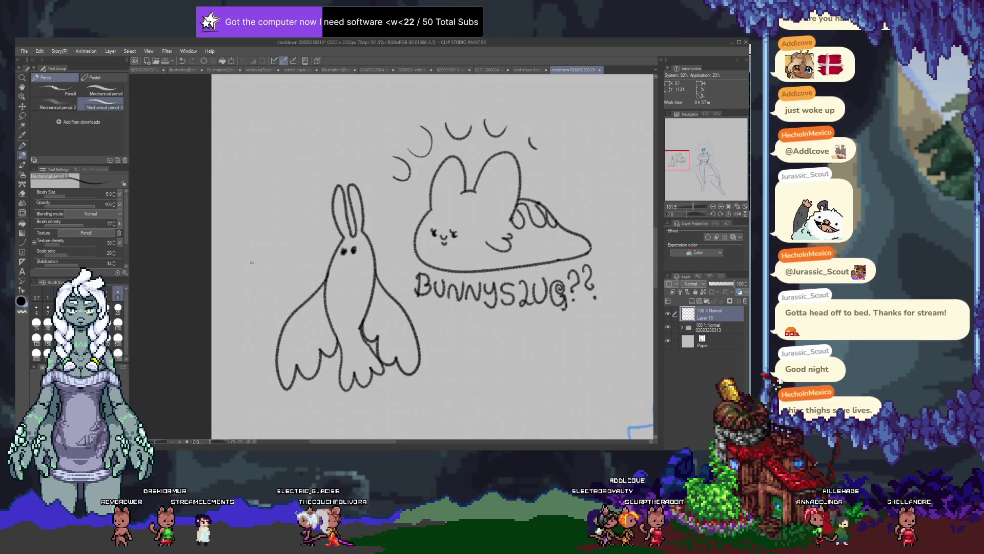
pyautogui.hotkey('ctrl', 'z')
pyautogui.moveTo(263, 267)
pyautogui.mouseDown()
pyautogui.moveTo(251, 280)
pyautogui.moveTo(275, 279)
pyautogui.mouseUp()
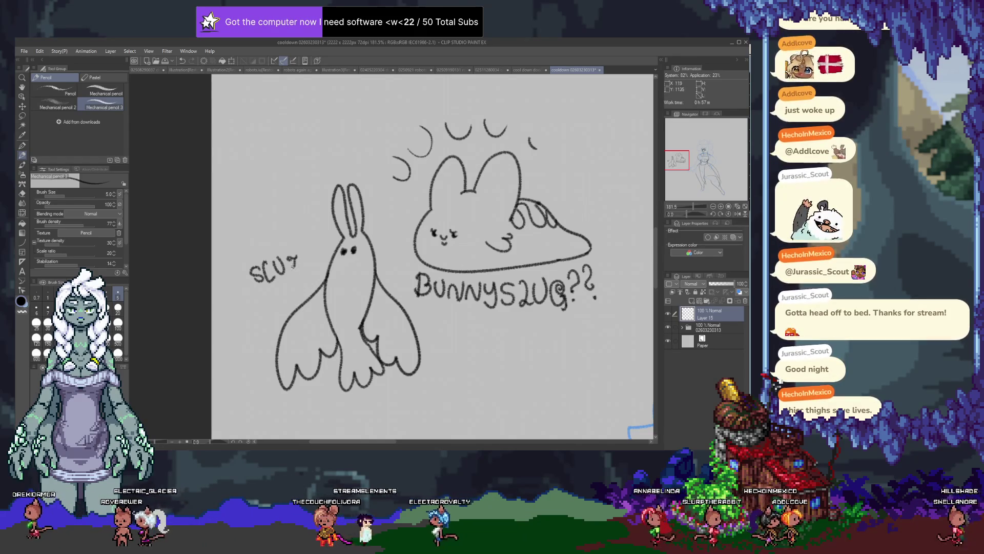
# Step: Pencil the remaining letters of the 'SLUGULL' label, redoing the G
pyautogui.moveTo(293, 261)
pyautogui.mouseDown()
pyautogui.moveTo(285, 267)
pyautogui.moveTo(294, 276)
pyautogui.moveTo(272, 281)
pyautogui.mouseUp()
pyautogui.hotkey('ctrl', 'z')
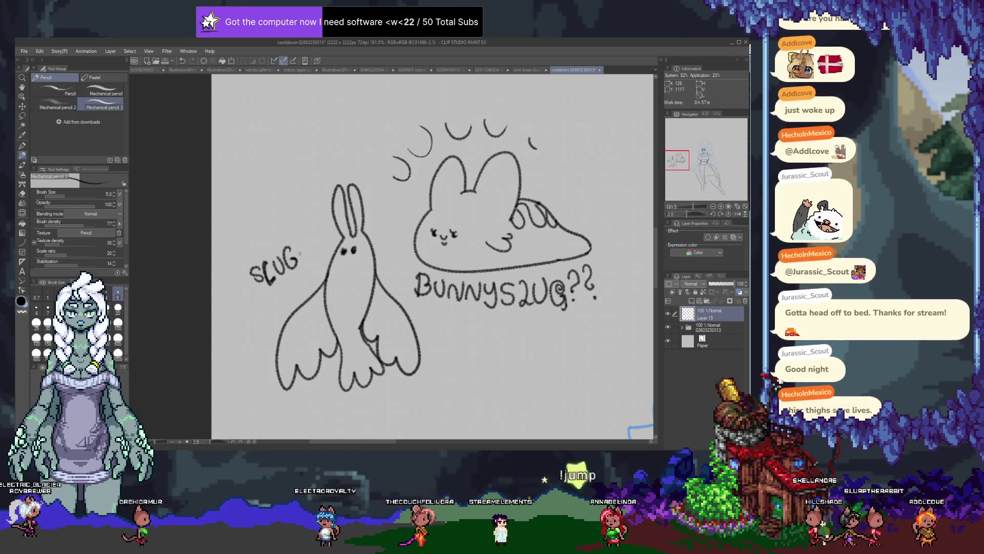
pyautogui.moveTo(301, 250); pyautogui.dragTo(330, 251)
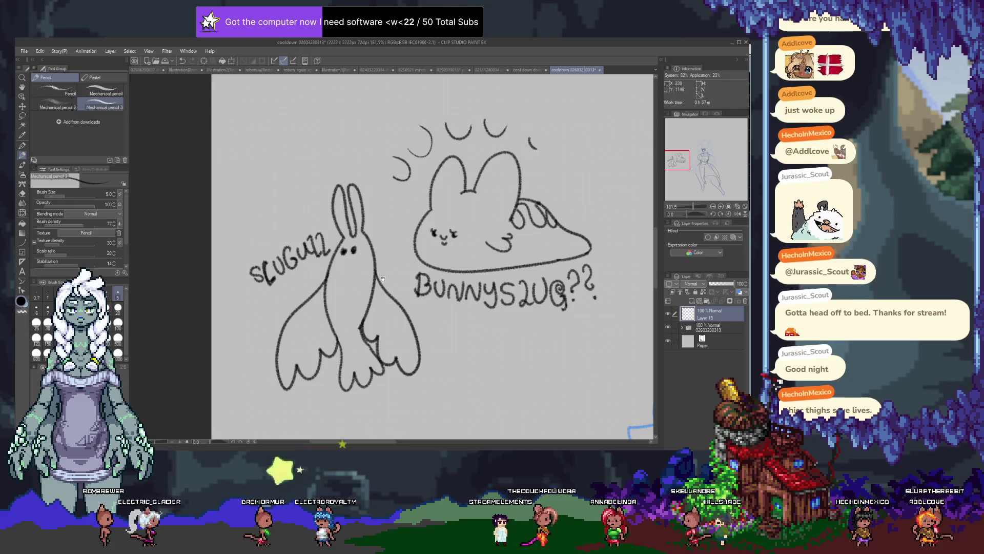
pyautogui.hscroll(4, 295, 297)
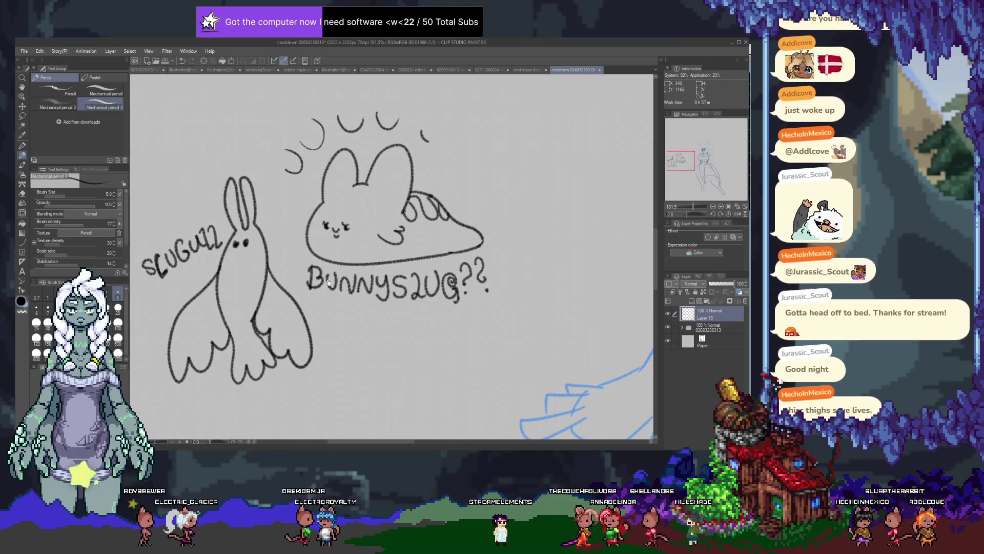
pyautogui.scroll(2, 306, 229)
pyautogui.hscroll(-2, 307, 228)
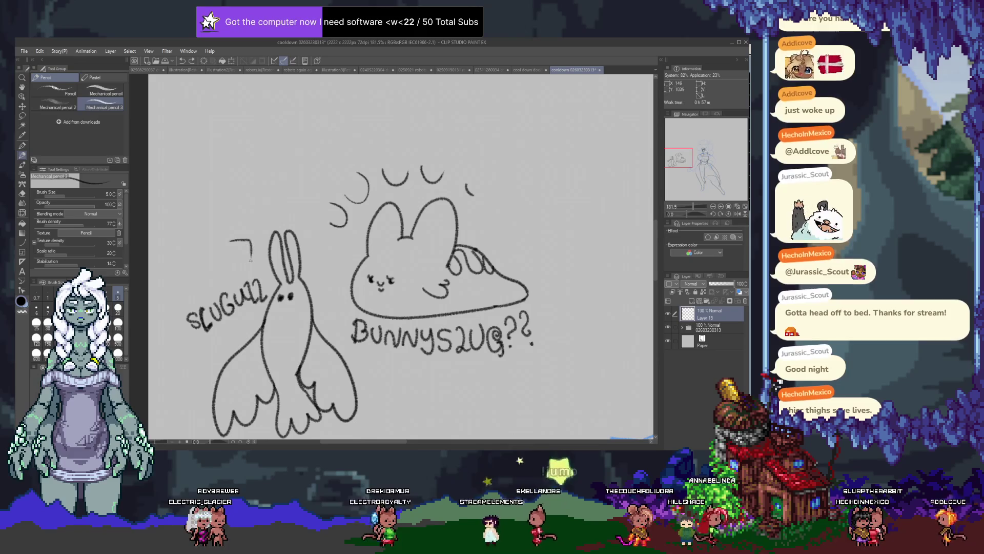
# Step: Draw a four-point sparkle above the creature's ear, then pan and zoom out to the whole canvas
pyautogui.hotkey('ctrl', 'z')
pyautogui.moveTo(249, 266)
pyautogui.mouseDown()
pyautogui.moveTo(252, 241)
pyautogui.moveTo(231, 242)
pyautogui.mouseUp()
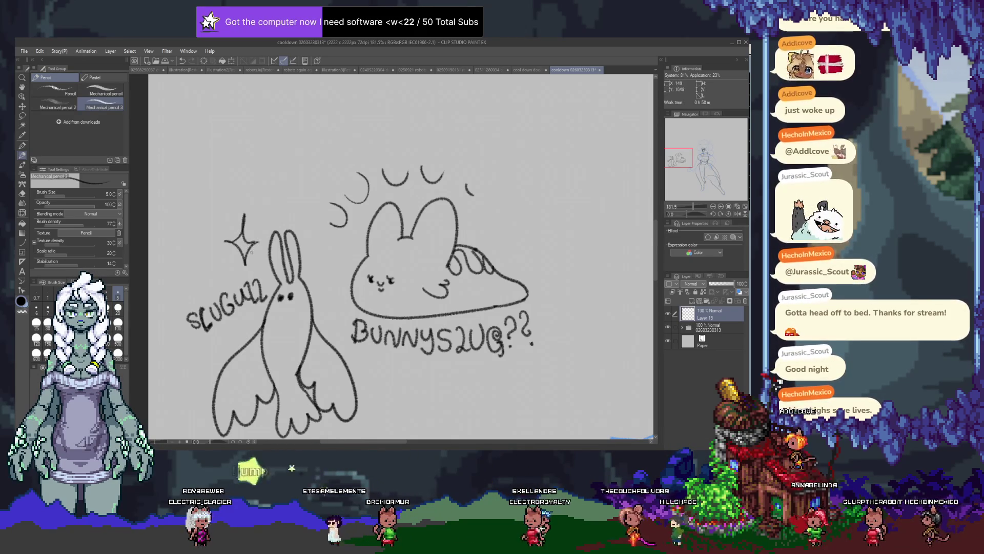
pyautogui.moveTo(303, 285); pyautogui.dragTo(253, 78)
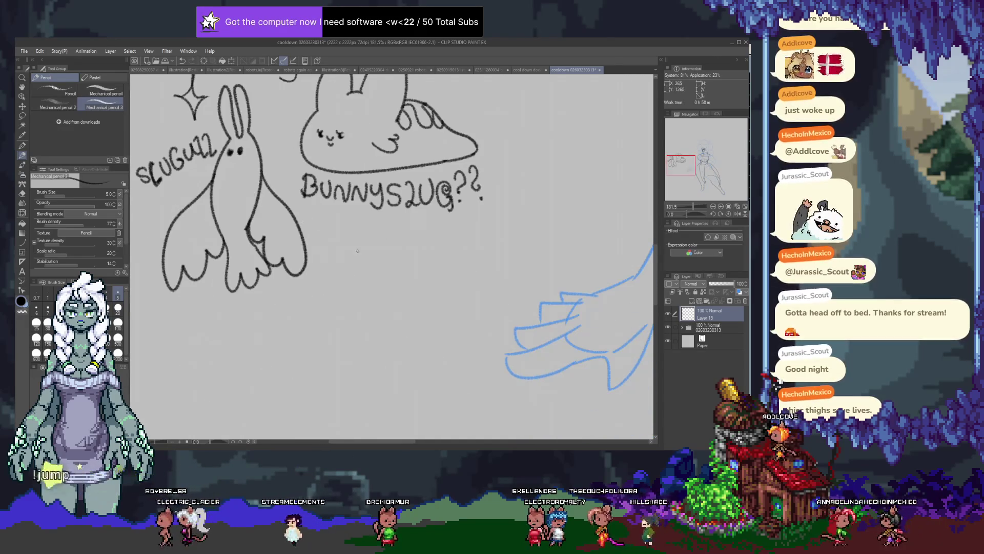
pyautogui.moveTo(355, 238); pyautogui.dragTo(336, 220)
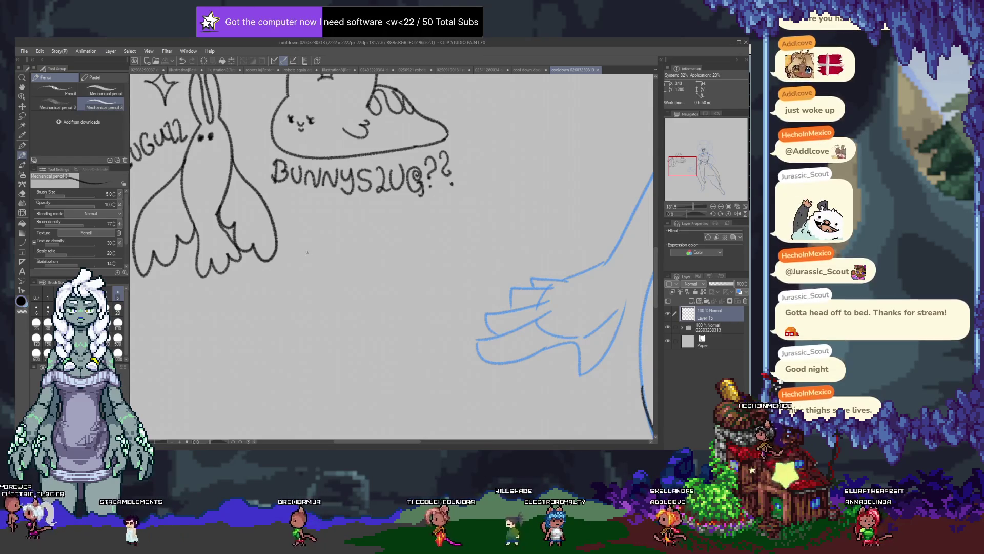
pyautogui.scroll(-3, 411, 268)
pyautogui.scroll(-4, 411, 268)
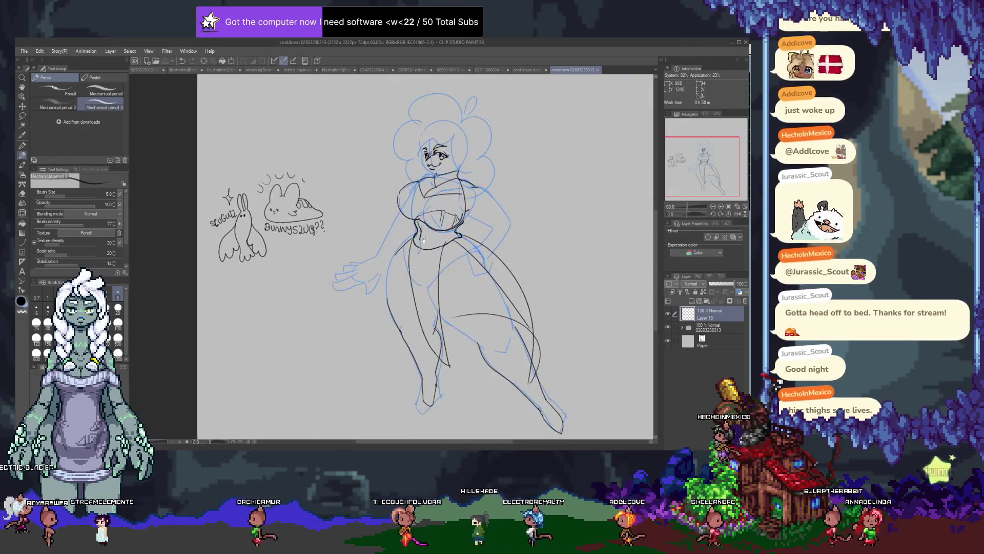
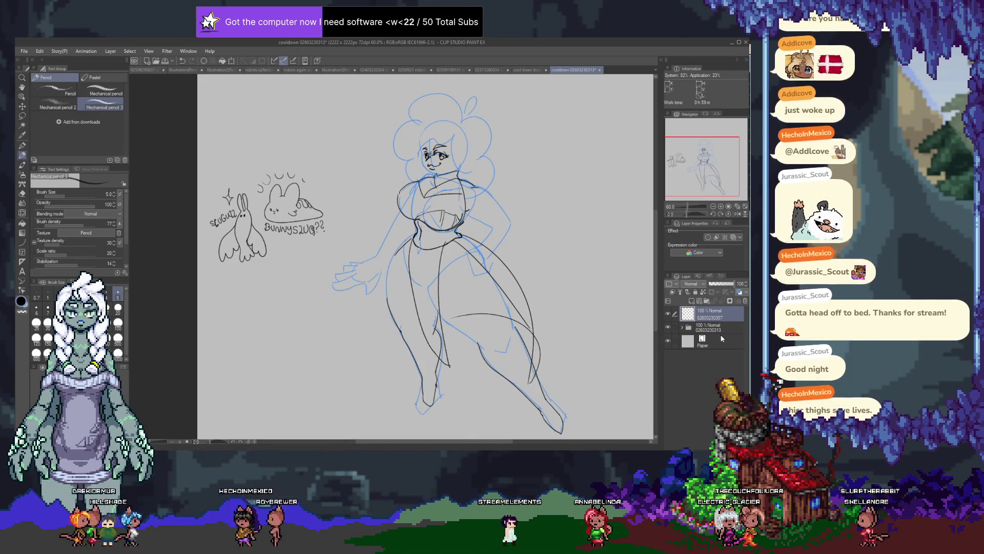
# Step: Hide the full-body line art, then show and select the chest-and-arm line art layer, zoomed on the torso
pyautogui.click(685, 330)
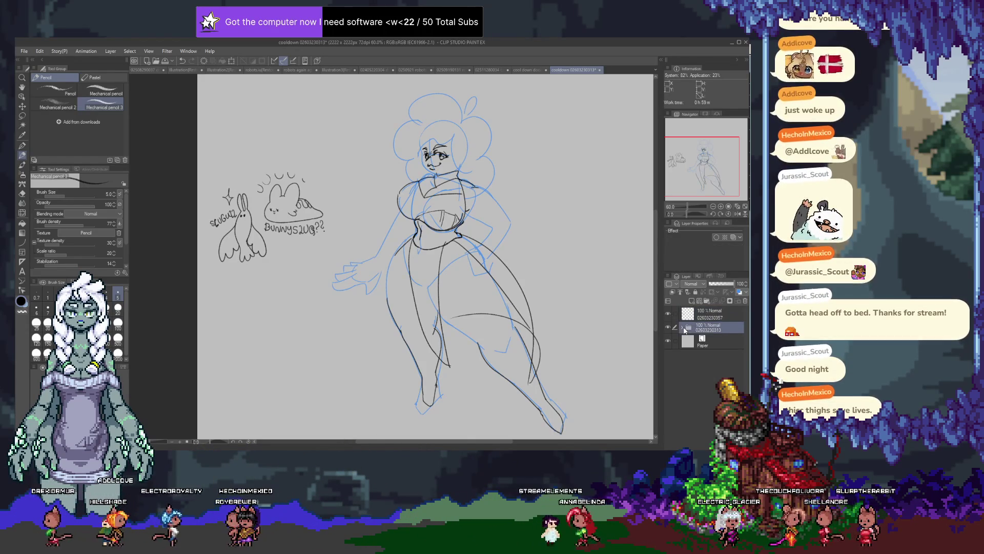
pyautogui.click(683, 330)
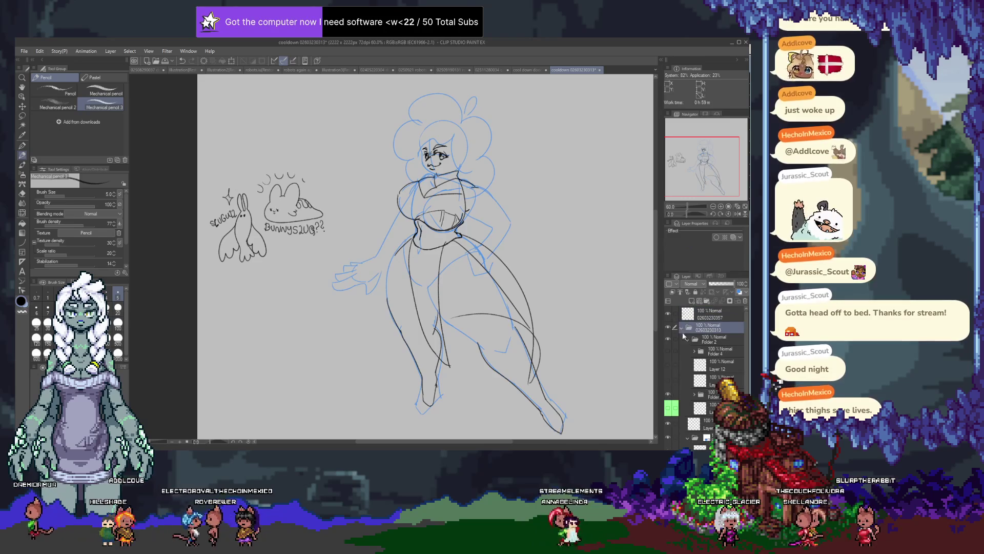
pyautogui.click(668, 396)
pyautogui.click(668, 380)
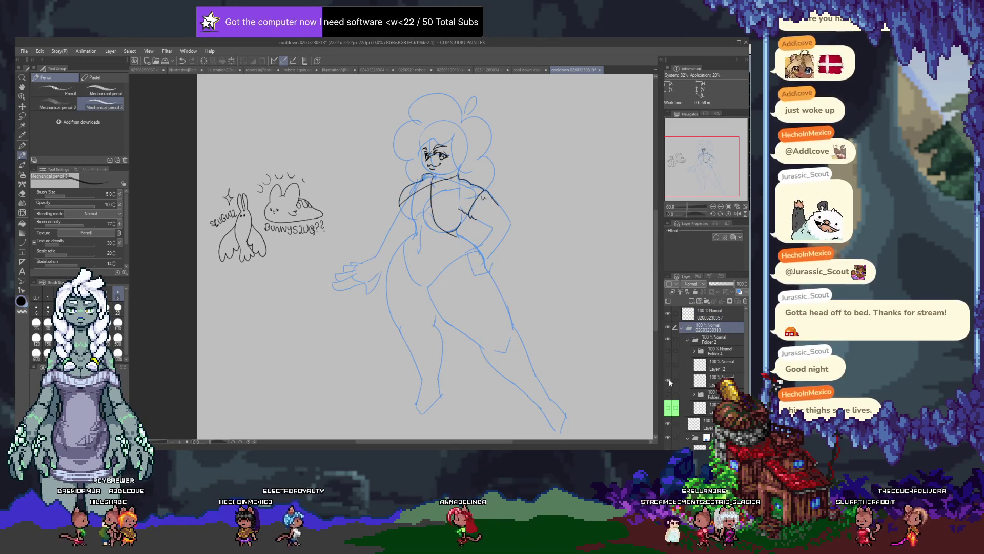
pyautogui.click(717, 383)
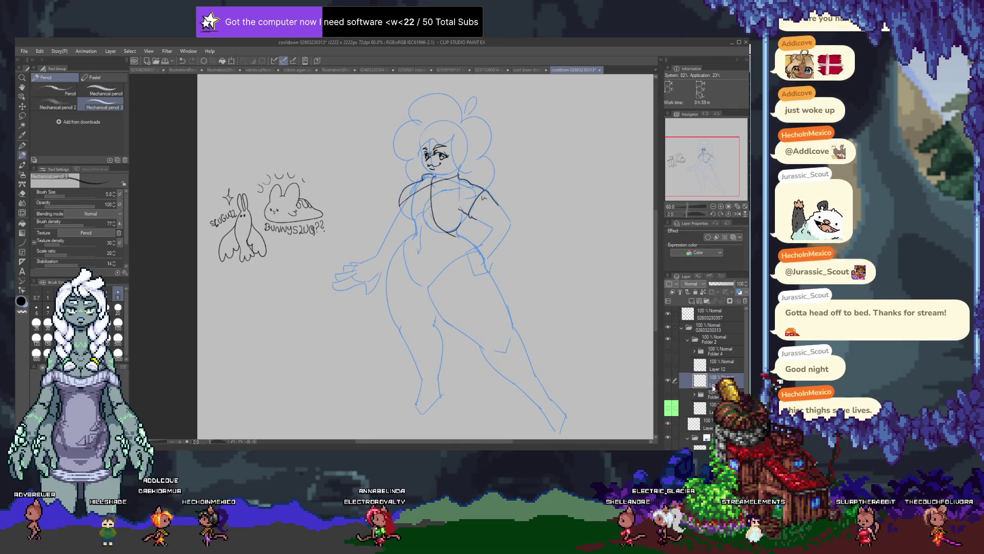
pyautogui.hotkey('ctrl', '+')
pyautogui.hotkey('ctrl', '+')
pyautogui.moveTo(392, 256); pyautogui.dragTo(365, 253)
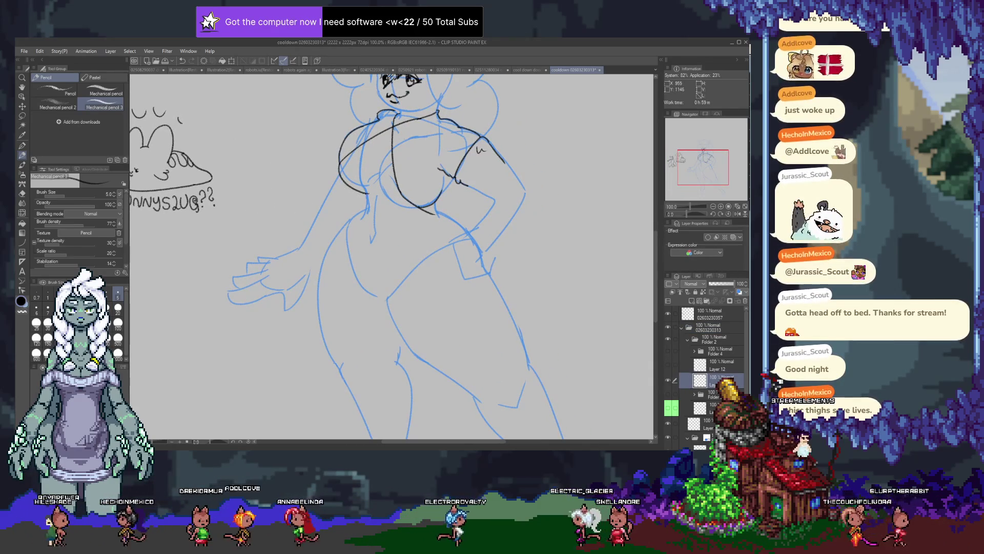
# Step: Ink a chest line and short detail strokes, then the swimsuit's side line down to the hip
pyautogui.hotkey('ctrl', '+')
pyautogui.moveTo(363, 178)
pyautogui.mouseDown()
pyautogui.moveTo(364, 228)
pyautogui.moveTo(297, 221)
pyautogui.moveTo(331, 253)
pyautogui.mouseUp()
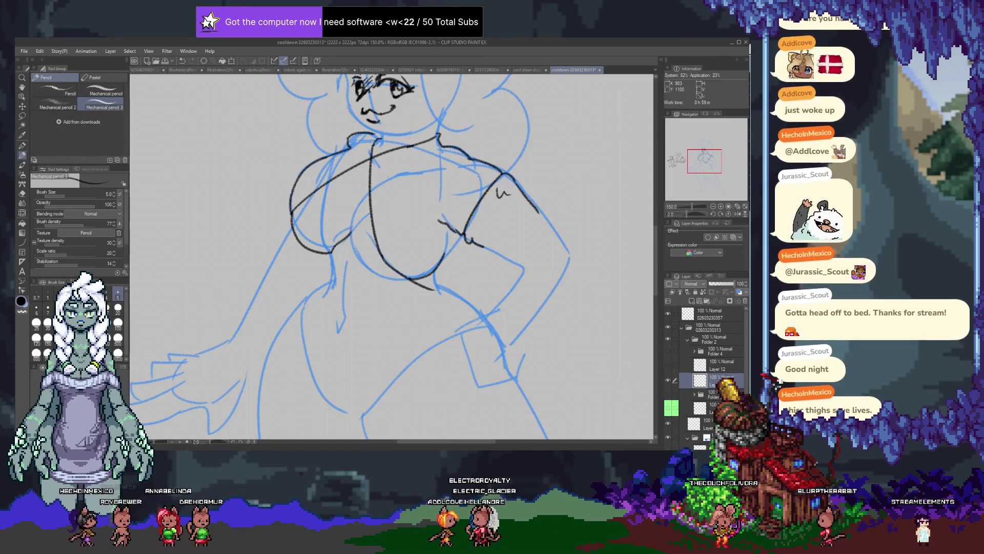
pyautogui.moveTo(356, 232); pyautogui.dragTo(357, 263)
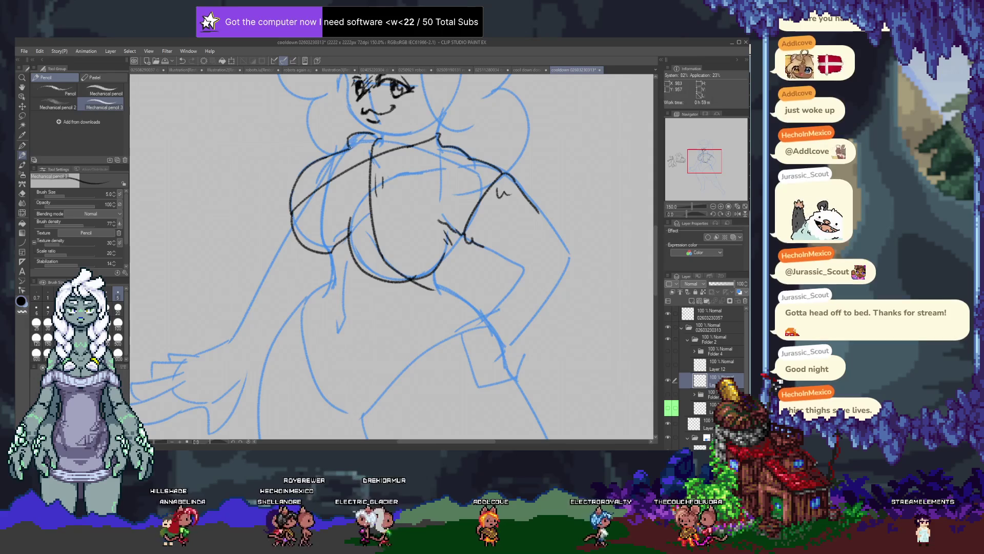
pyautogui.scroll(-3, 345, 239)
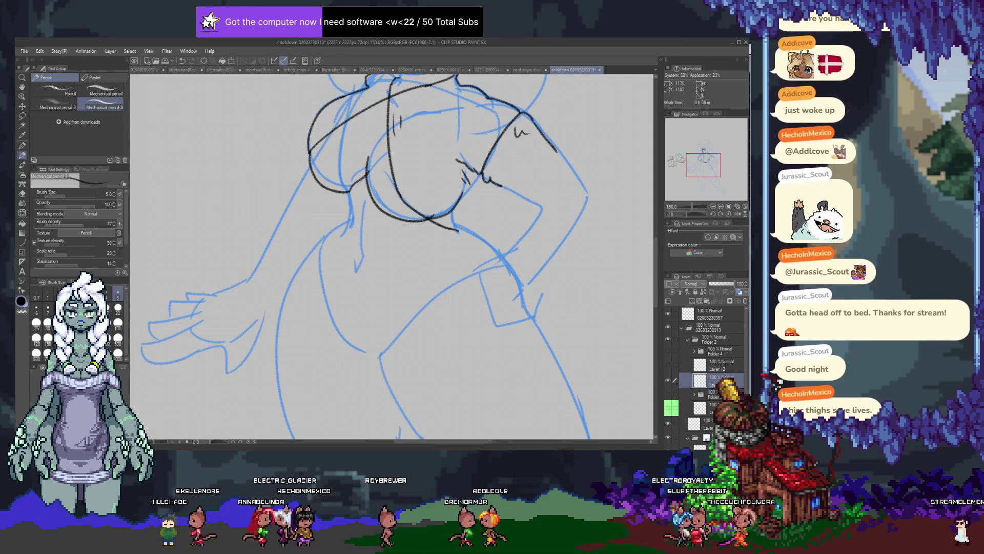
pyautogui.moveTo(464, 165); pyautogui.dragTo(477, 178)
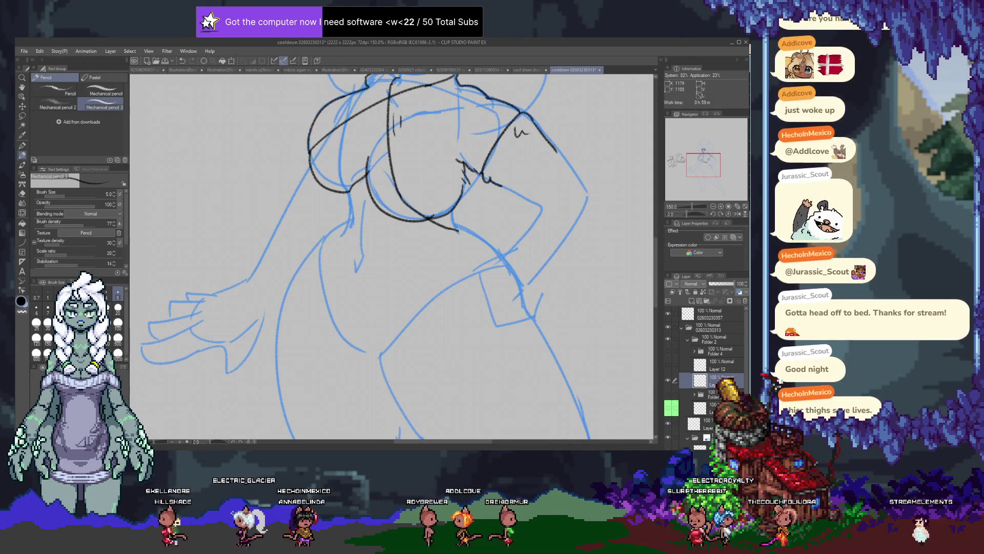
pyautogui.moveTo(463, 233)
pyautogui.mouseDown()
pyautogui.moveTo(459, 216)
pyautogui.moveTo(474, 229)
pyautogui.mouseUp()
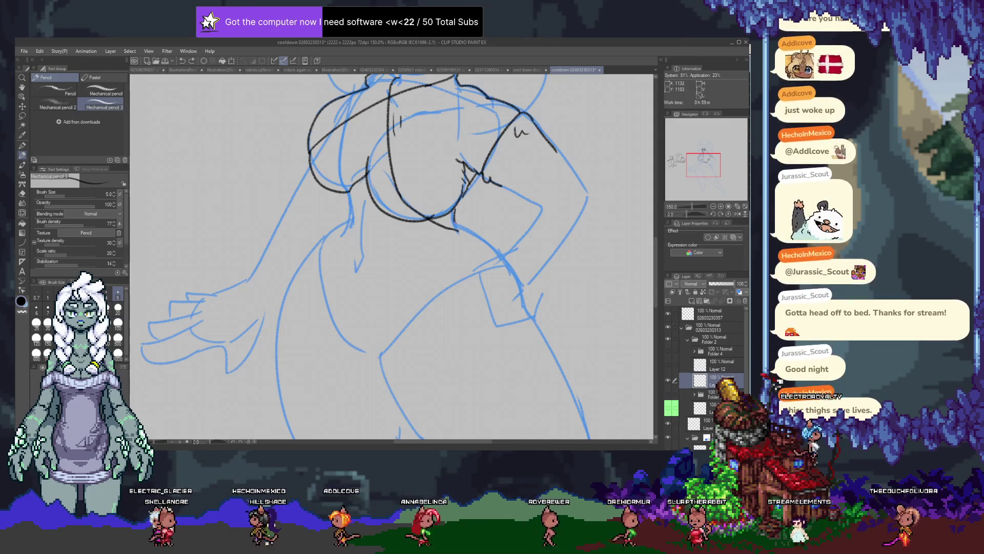
pyautogui.moveTo(327, 256); pyautogui.dragTo(352, 219)
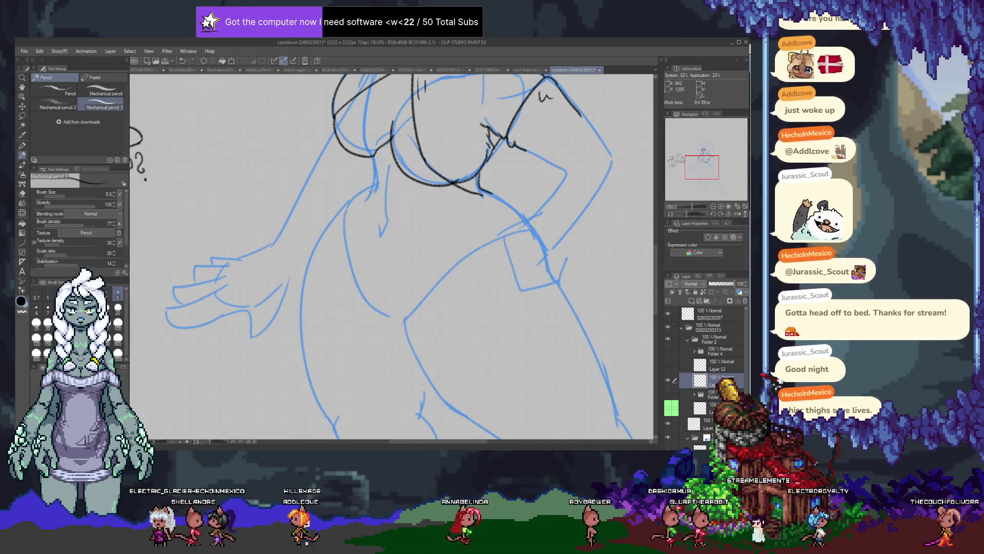
pyautogui.moveTo(374, 187)
pyautogui.mouseDown()
pyautogui.moveTo(370, 287)
pyautogui.moveTo(402, 332)
pyautogui.mouseUp()
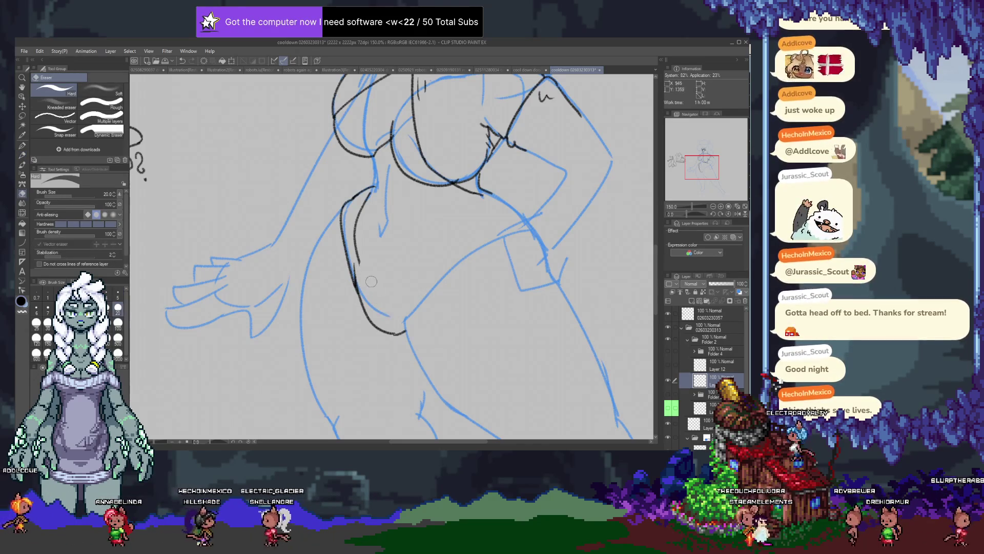
# Step: Ink the swimsuit bottom's high-cut leg lines, undo stray strokes, and zoom out to about 67%
pyautogui.press('p')
pyautogui.moveTo(394, 292)
pyautogui.mouseDown()
pyautogui.moveTo(362, 269)
pyautogui.moveTo(391, 289)
pyautogui.mouseUp()
pyautogui.hotkey('ctrl', 'z')
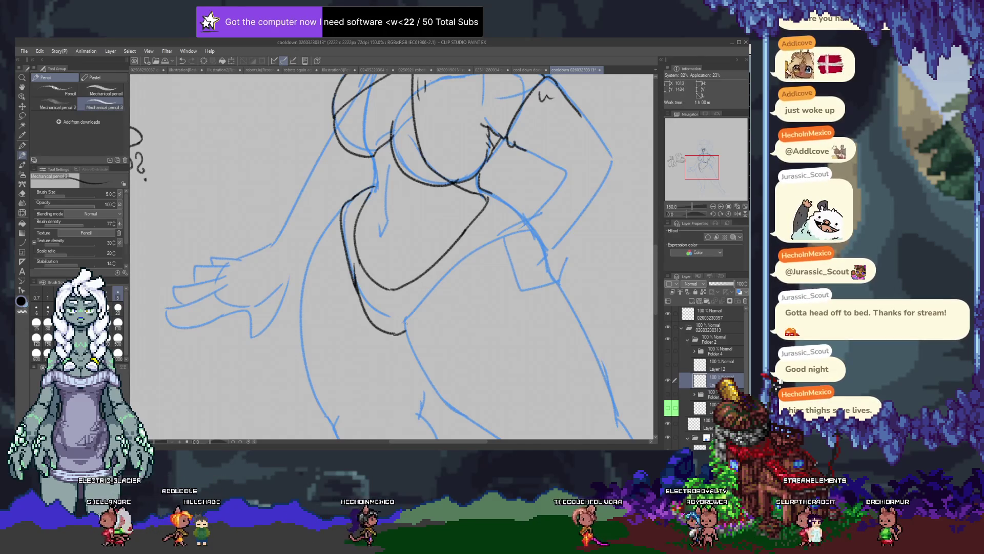
pyautogui.moveTo(446, 282); pyautogui.dragTo(492, 236)
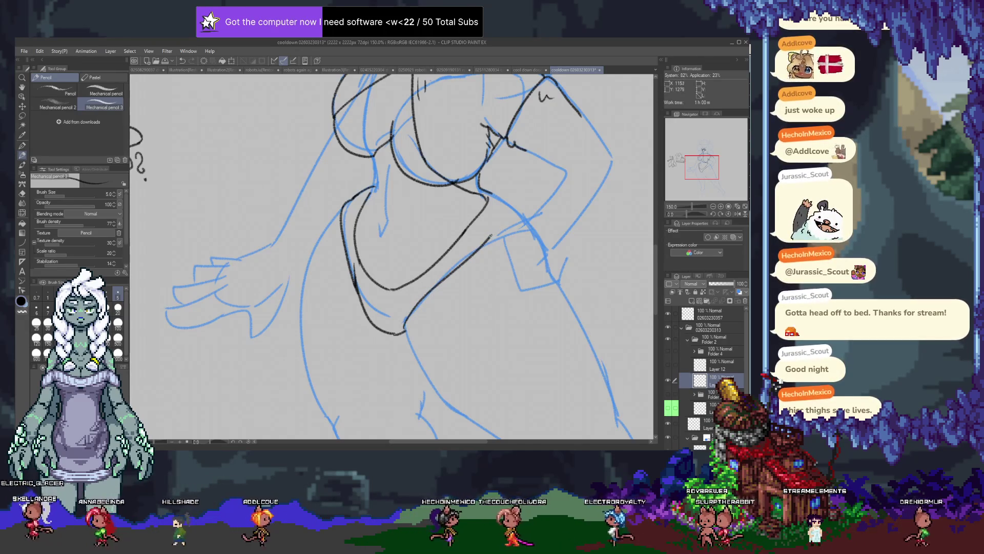
pyautogui.hotkey('ctrl', 'z')
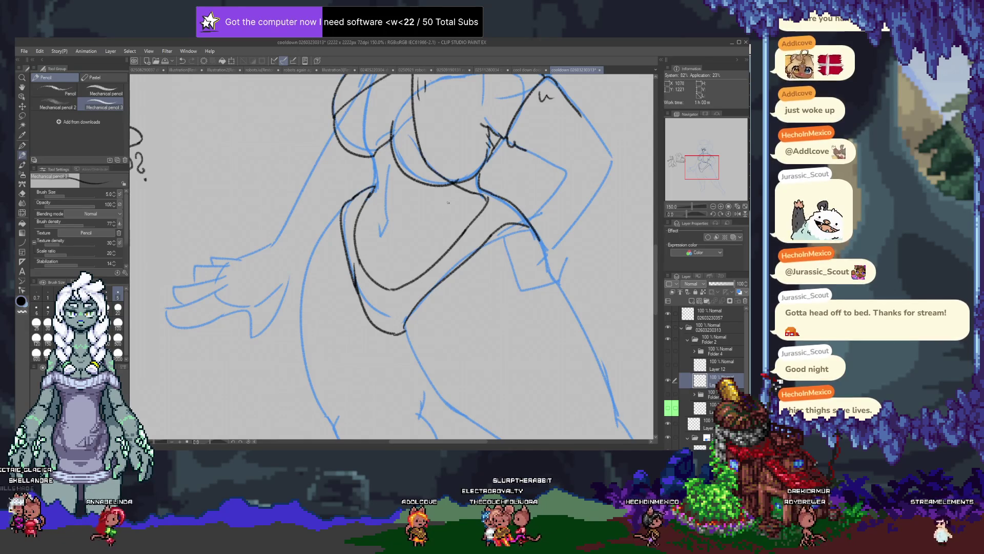
pyautogui.scroll(-3, 466, 242)
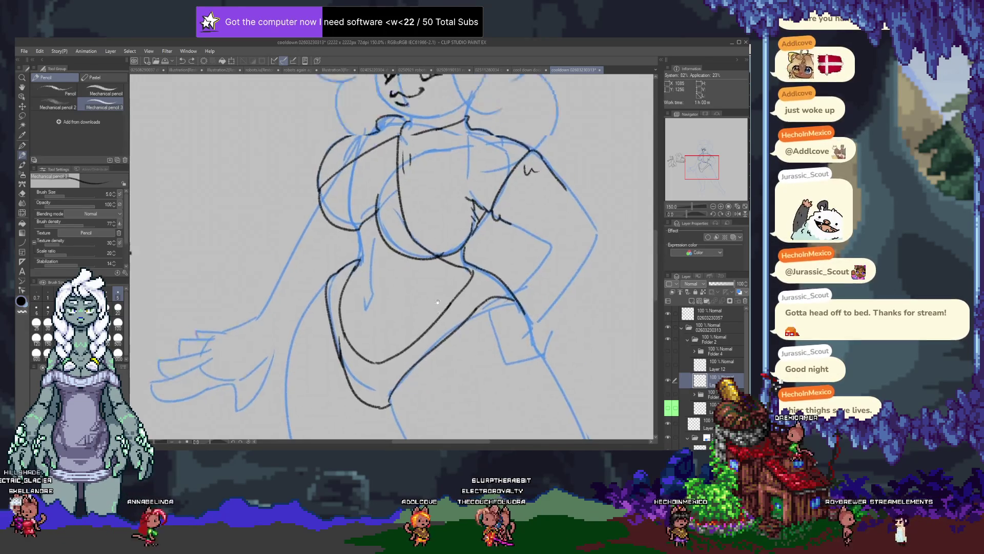
pyautogui.scroll(-2, 432, 239)
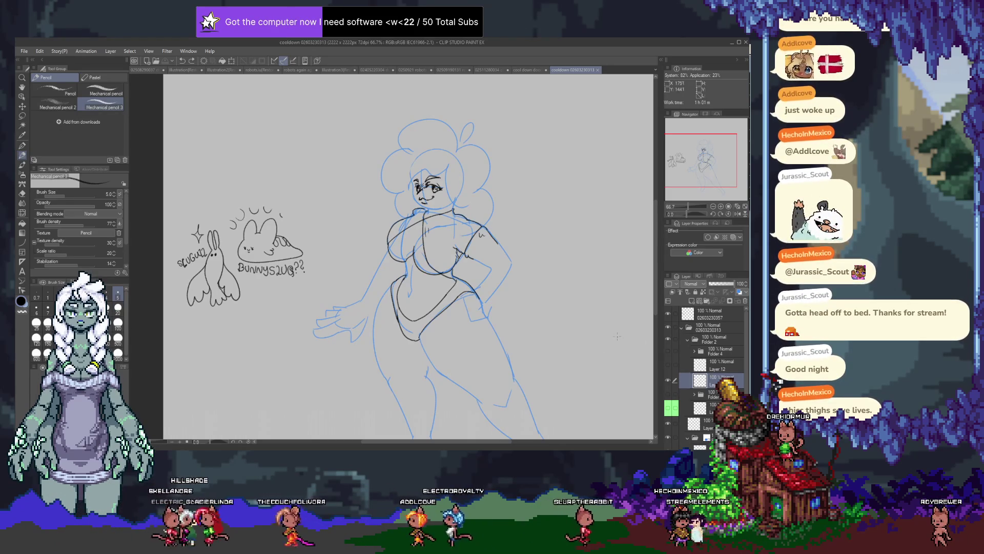
# Step: Hide the body line art and move Layer 15 above Folder 2
pyautogui.click(667, 381)
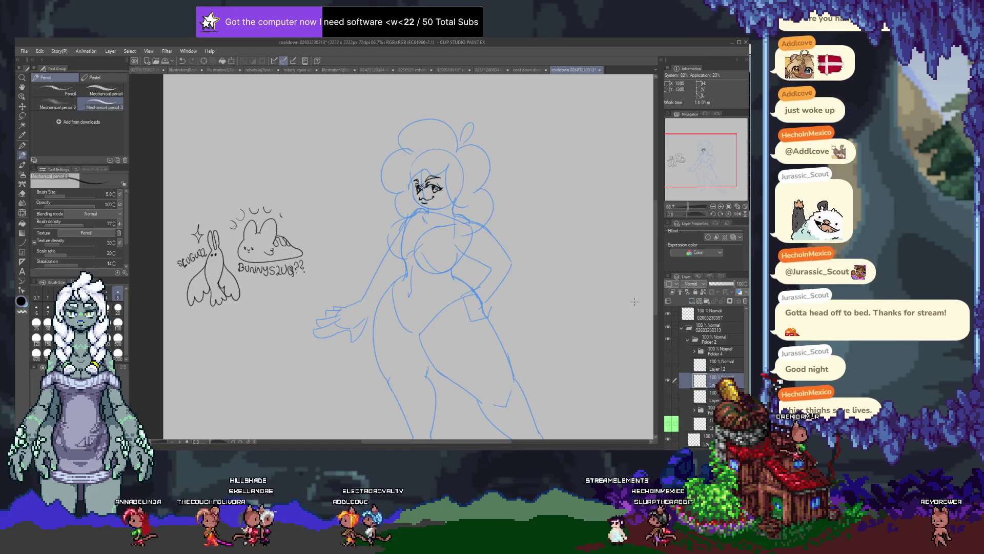
pyautogui.scroll(5, 492, 272)
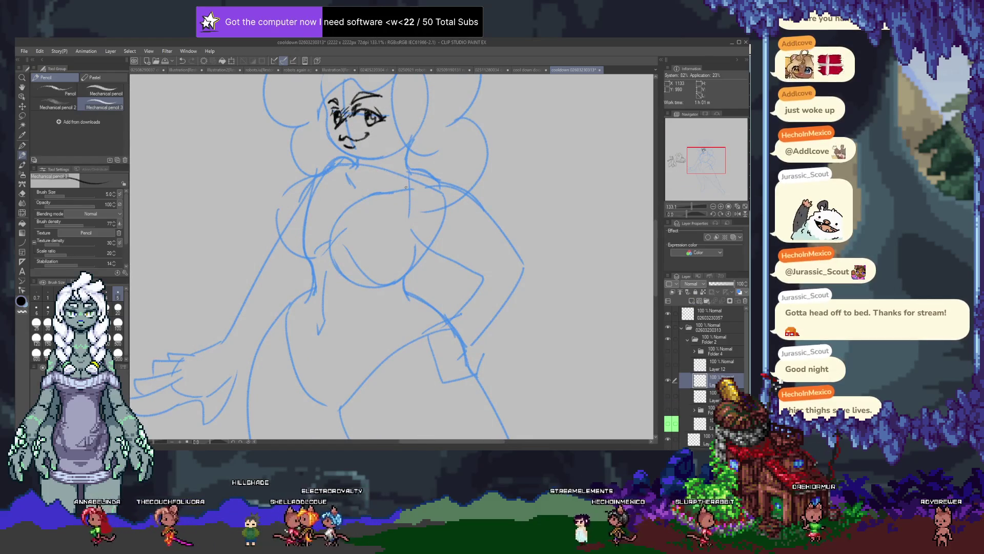
pyautogui.moveTo(456, 159); pyautogui.dragTo(476, 295)
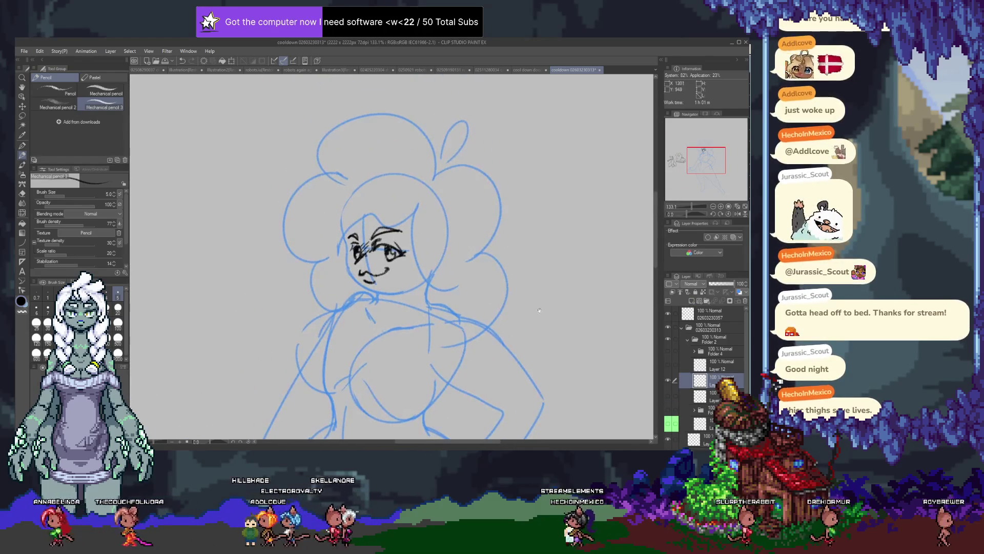
pyautogui.moveTo(725, 339); pyautogui.dragTo(726, 338)
pyautogui.moveTo(410, 115); pyautogui.dragTo(391, 146)
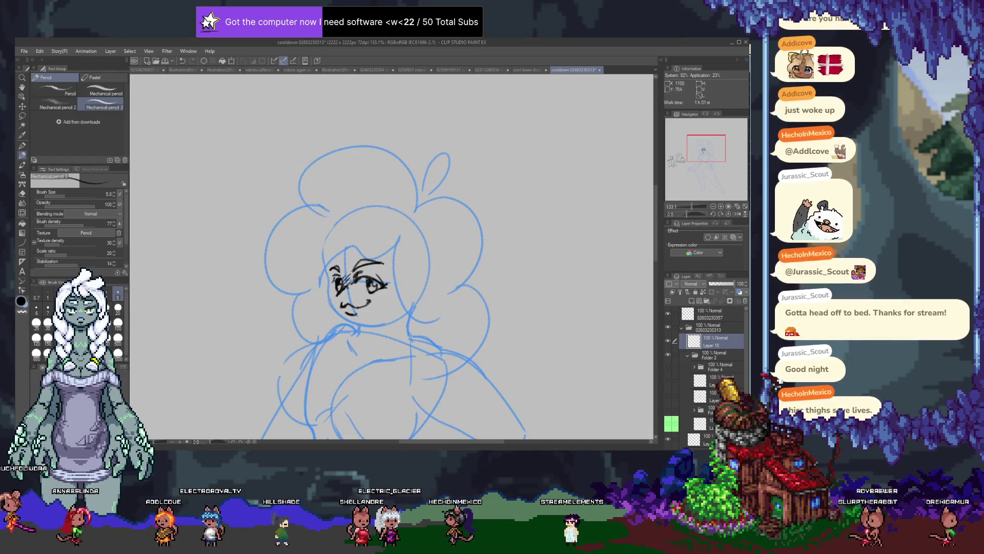
# Step: Ink the hair's top outline over the head, continuing down the right side
pyautogui.moveTo(395, 201)
pyautogui.mouseDown()
pyautogui.moveTo(307, 195)
pyautogui.moveTo(332, 294)
pyautogui.mouseUp()
pyautogui.hotkey('ctrl', 'z')
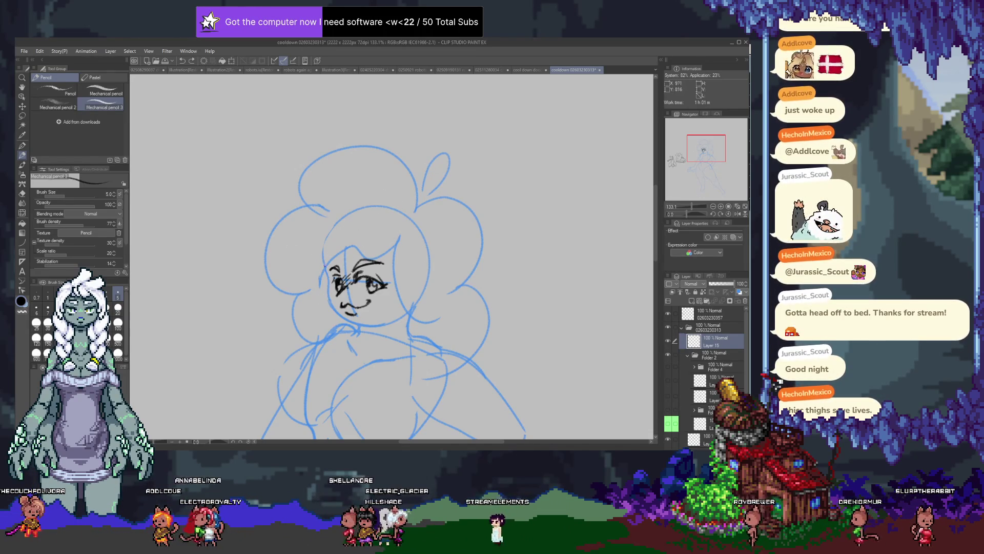
pyautogui.moveTo(323, 265); pyautogui.dragTo(378, 189)
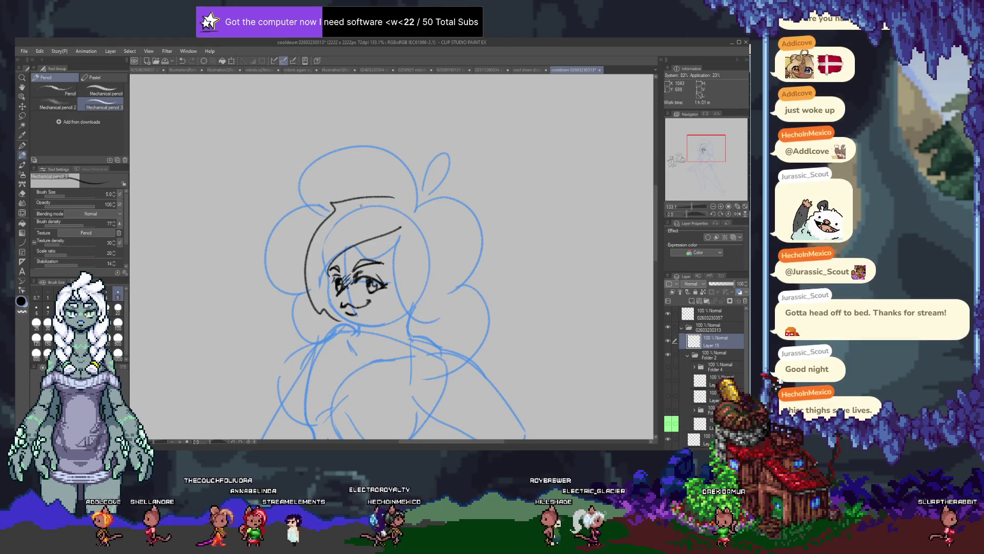
pyautogui.moveTo(361, 205); pyautogui.dragTo(403, 200)
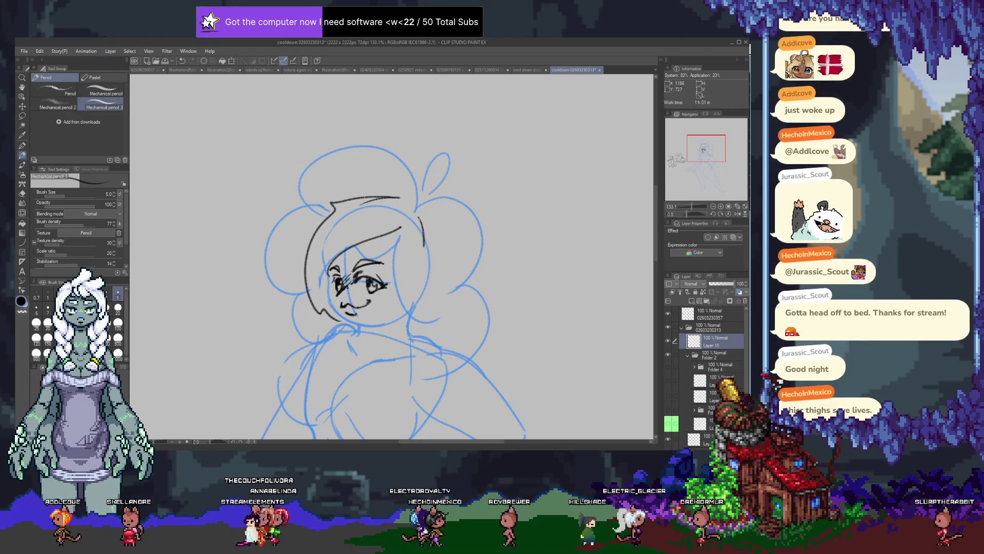
pyautogui.moveTo(399, 198)
pyautogui.mouseDown()
pyautogui.moveTo(423, 215)
pyautogui.moveTo(408, 192)
pyautogui.moveTo(421, 190)
pyautogui.mouseUp()
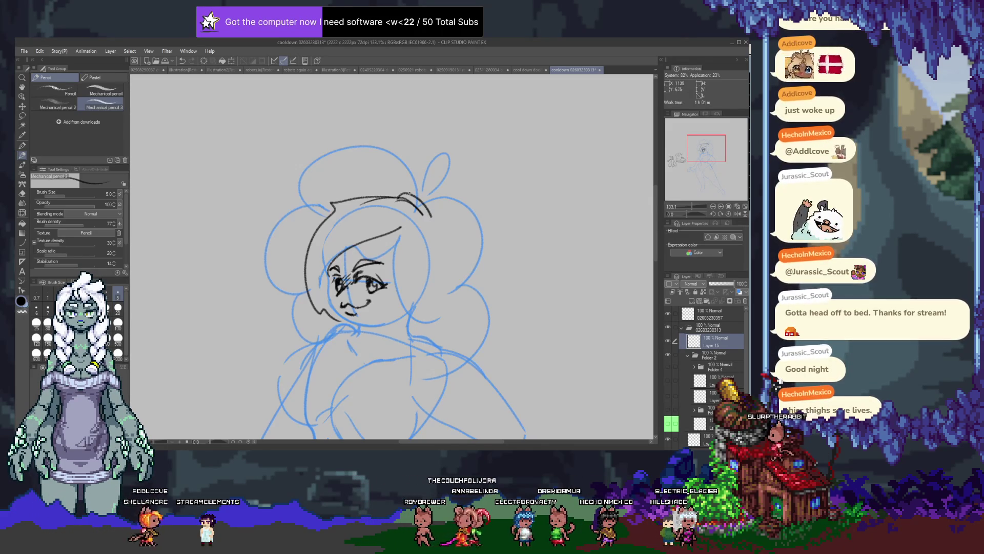
# Step: Ink the ponytail's outline and a curved line beside the hair, undoing rejected strokes
pyautogui.moveTo(410, 154)
pyautogui.mouseDown()
pyautogui.moveTo(379, 175)
pyautogui.moveTo(382, 153)
pyautogui.moveTo(424, 126)
pyautogui.mouseUp()
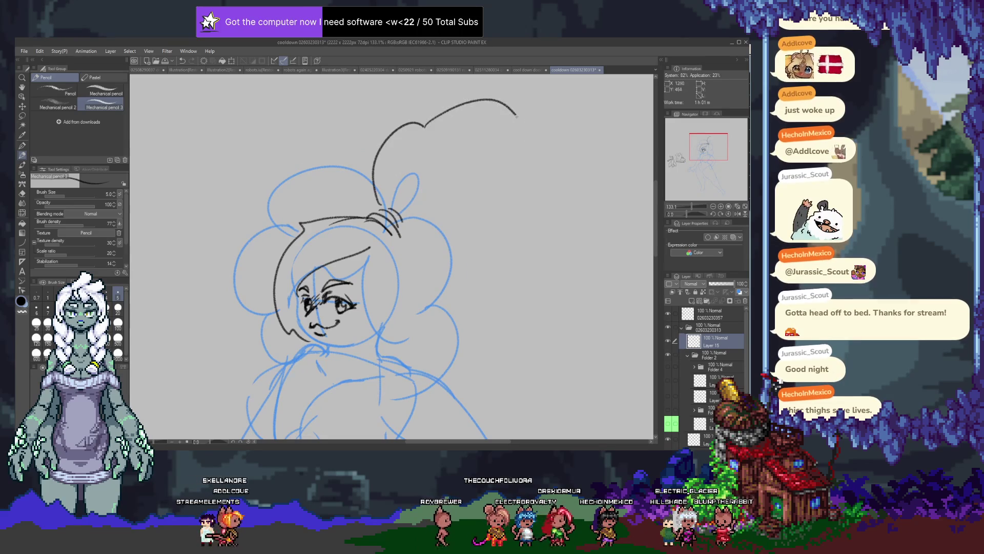
pyautogui.hotkey('ctrl', 'z')
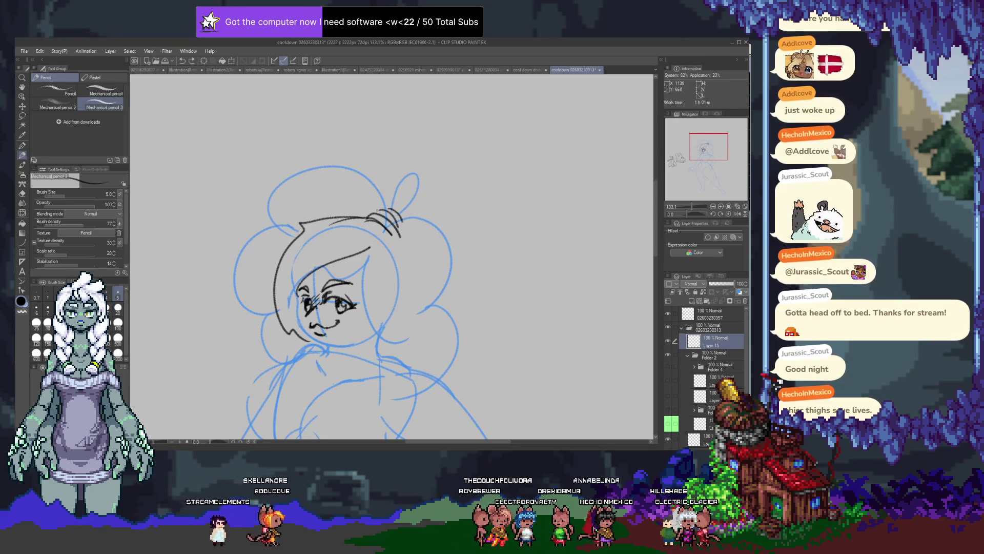
pyautogui.moveTo(368, 213)
pyautogui.mouseDown()
pyautogui.moveTo(379, 177)
pyautogui.moveTo(413, 146)
pyautogui.moveTo(424, 154)
pyautogui.moveTo(457, 134)
pyautogui.mouseUp()
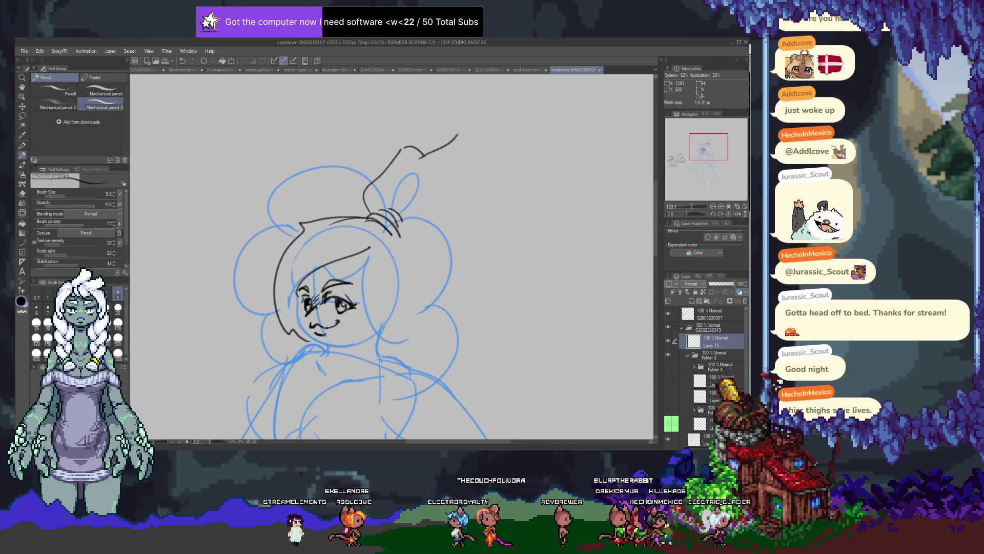
pyautogui.scroll(-3, 519, 379)
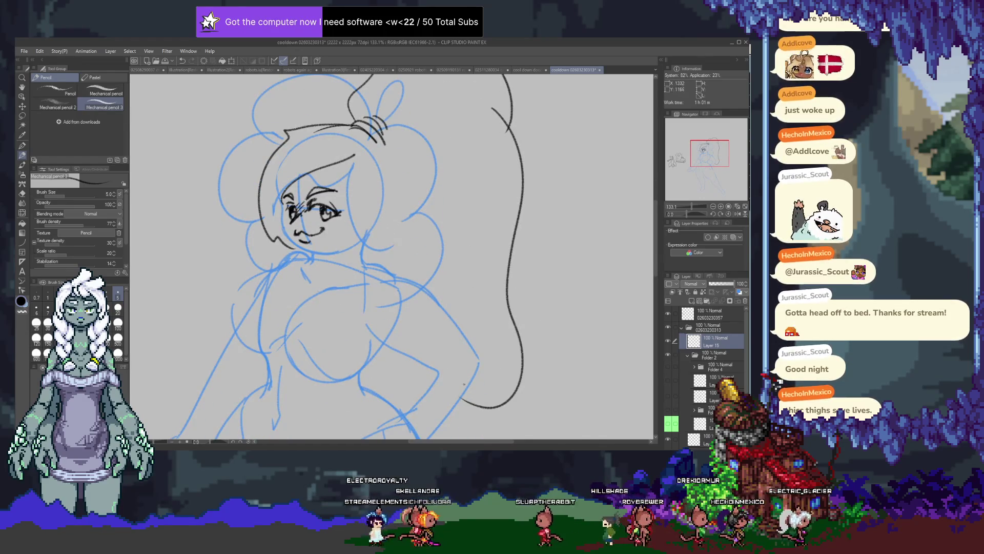
pyautogui.scroll(-4, 389, 257)
pyautogui.hotkey('ctrl', 'z')
pyautogui.moveTo(444, 291); pyautogui.dragTo(410, 390)
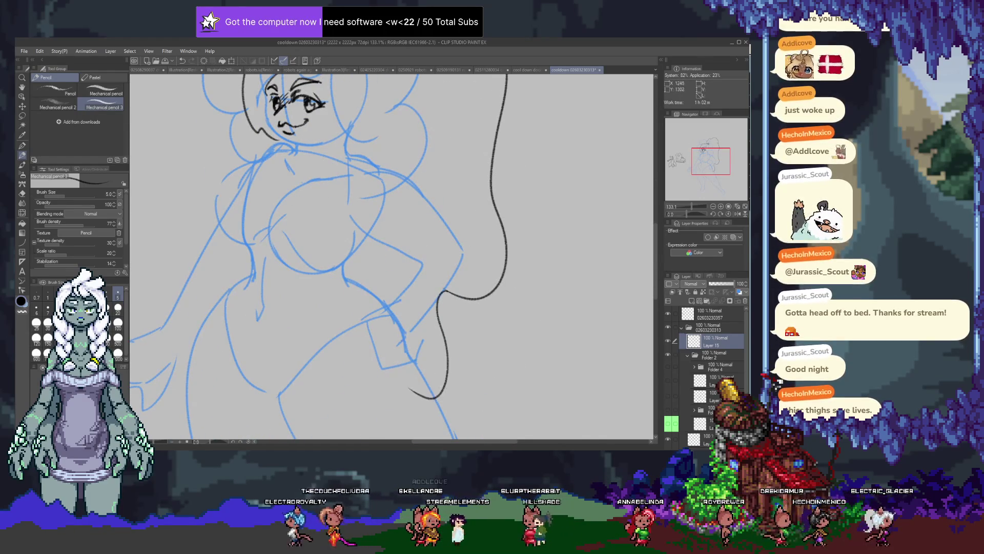
pyautogui.scroll(5, 381, 180)
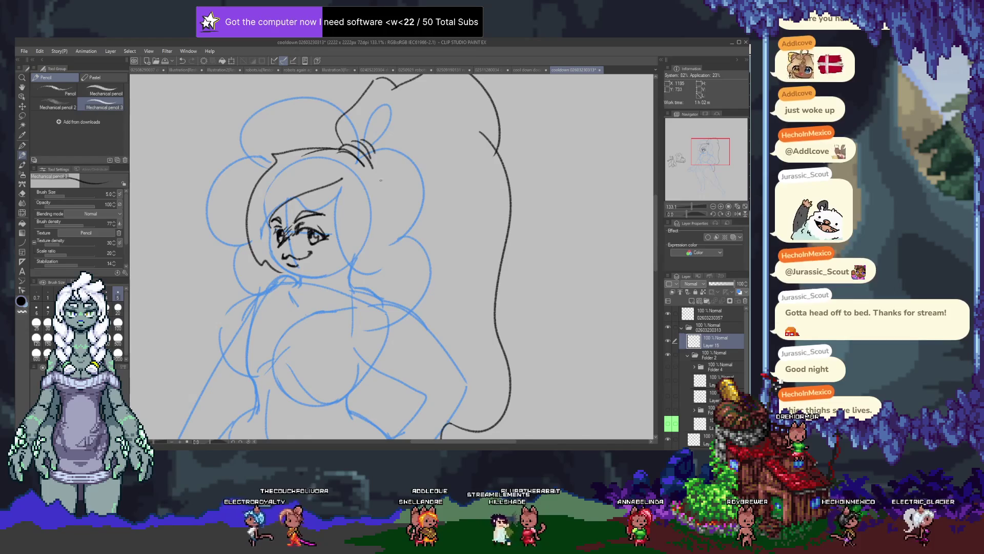
pyautogui.moveTo(367, 163)
pyautogui.mouseDown()
pyautogui.moveTo(405, 303)
pyautogui.moveTo(432, 191)
pyautogui.mouseUp()
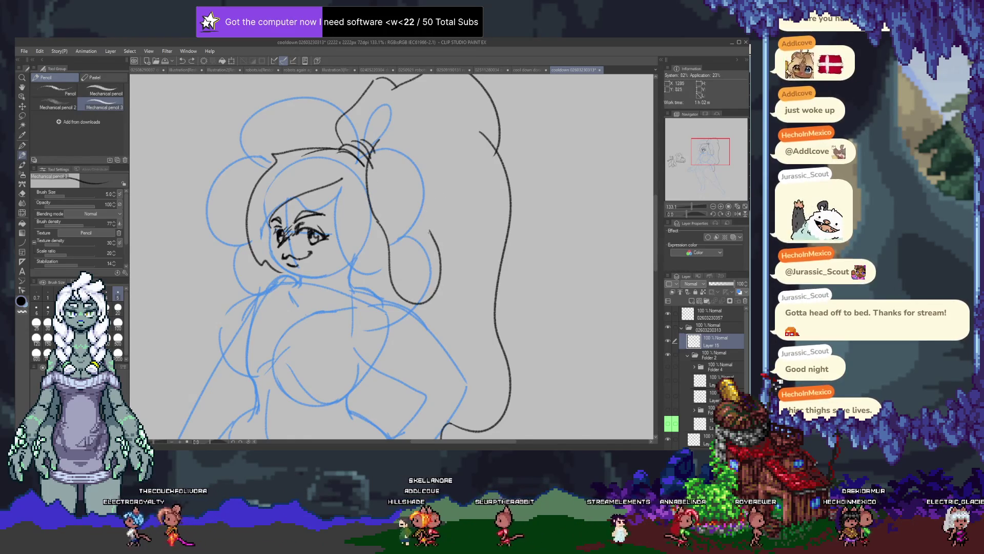
# Step: Add short strokes below the ear and hair tip, plus hair details on top of the head
pyautogui.moveTo(348, 100)
pyautogui.mouseDown()
pyautogui.moveTo(400, 169)
pyautogui.moveTo(362, 188)
pyautogui.moveTo(414, 164)
pyautogui.mouseUp()
pyautogui.hotkey('ctrl', 'z')
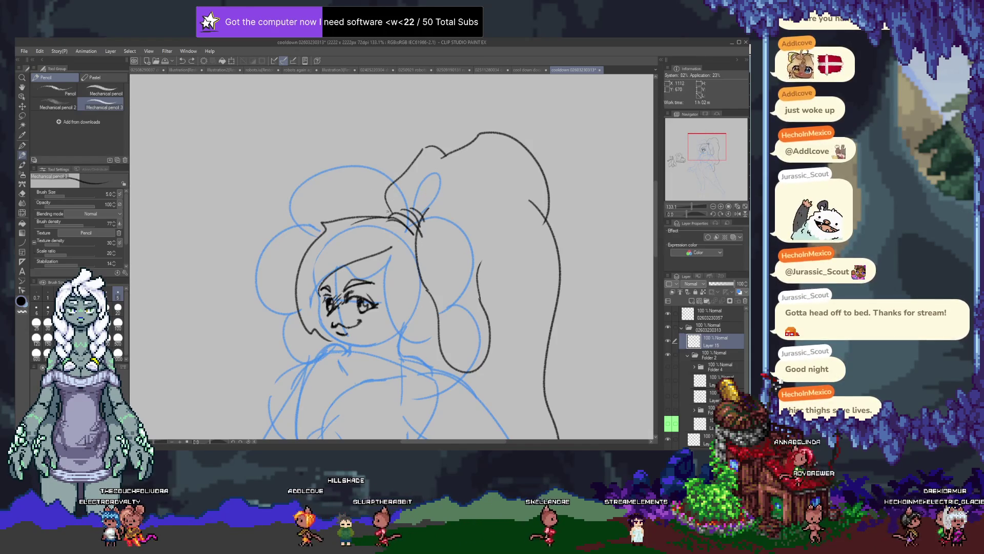
pyautogui.hotkey('ctrl', 'z')
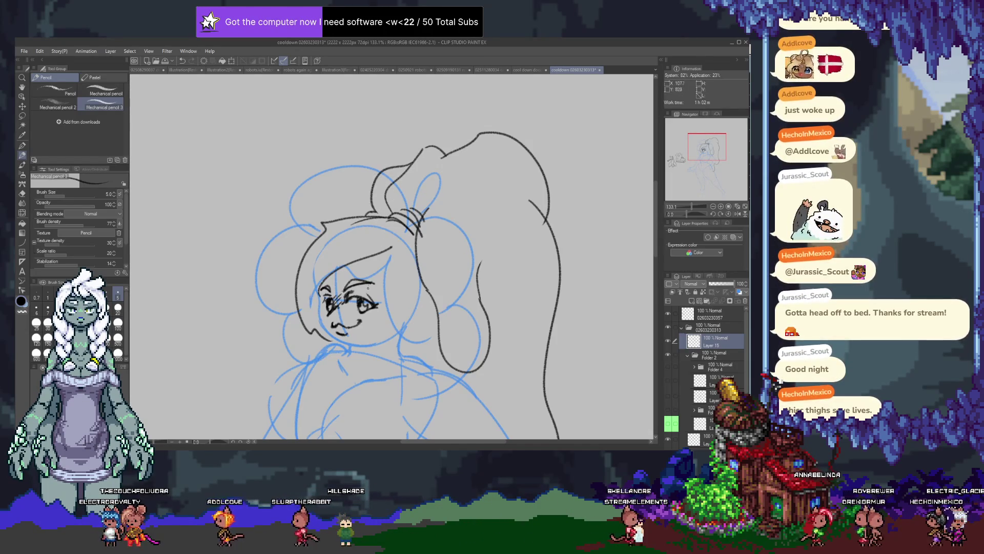
pyautogui.scroll(-2, 368, 288)
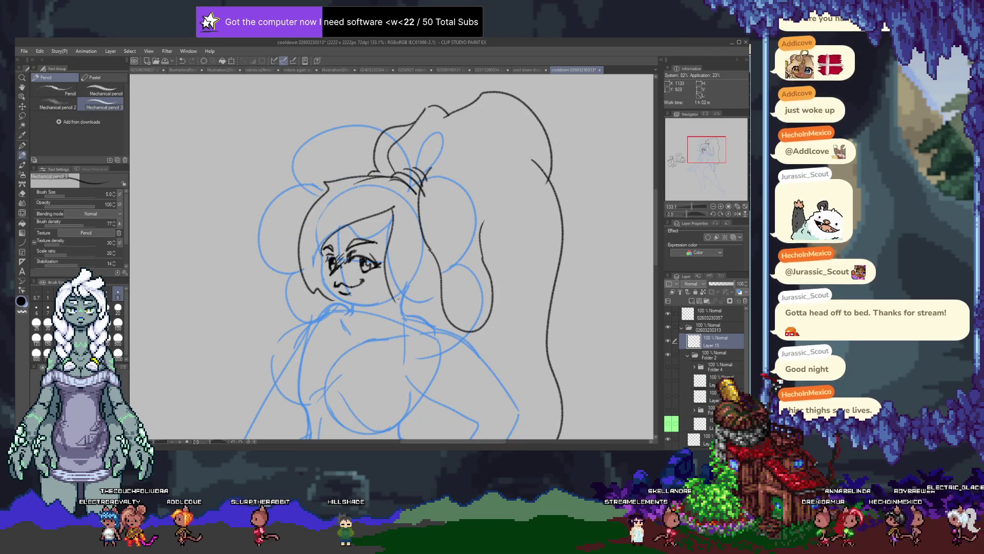
pyautogui.moveTo(405, 281); pyautogui.dragTo(400, 313)
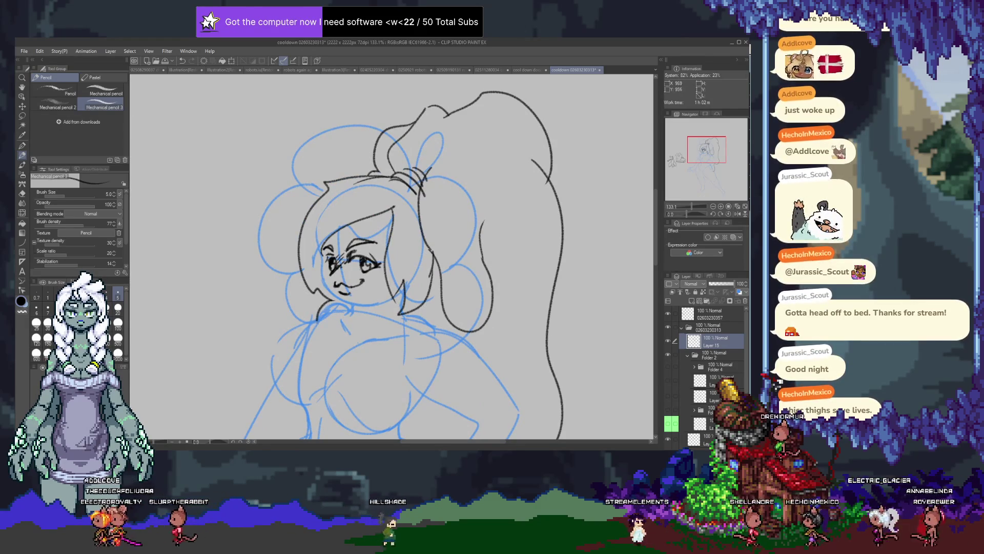
pyautogui.hotkey('ctrl', 'z')
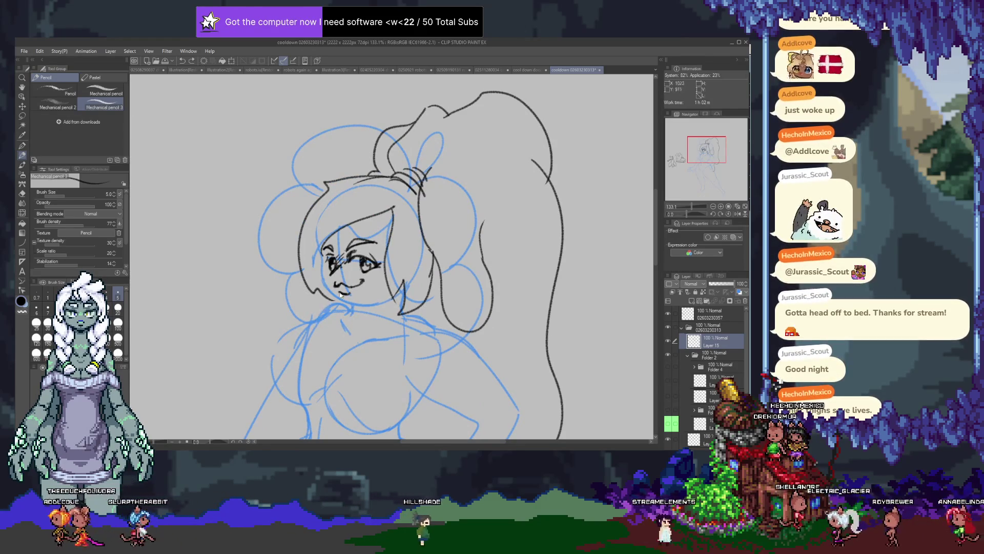
pyautogui.moveTo(438, 327); pyautogui.dragTo(409, 323)
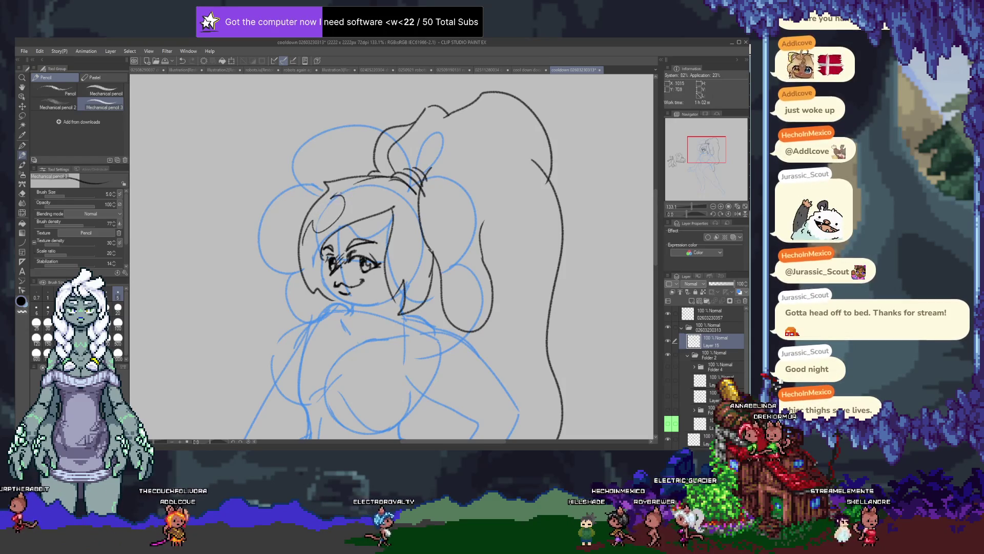
pyautogui.moveTo(444, 123)
pyautogui.mouseDown()
pyautogui.moveTo(469, 115)
pyautogui.moveTo(507, 131)
pyautogui.mouseUp()
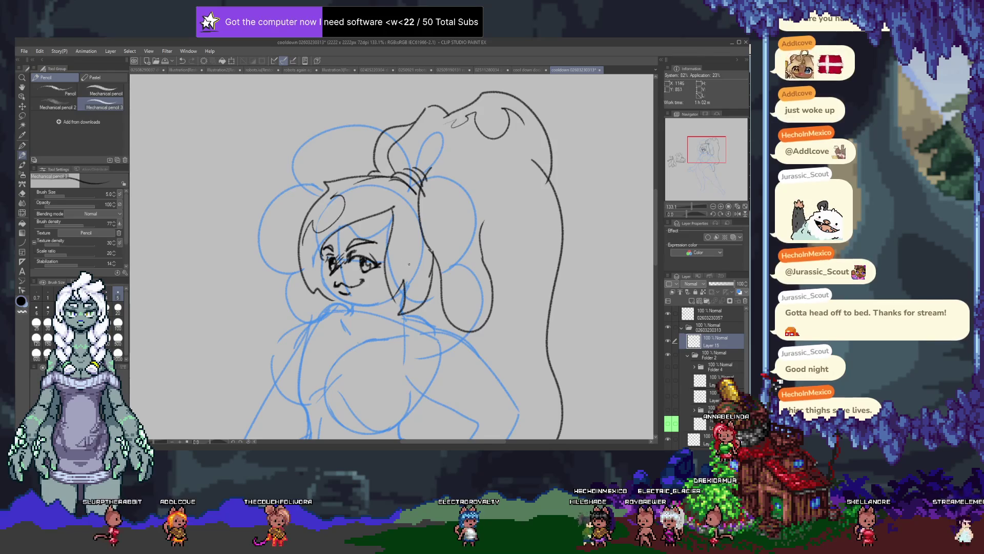
pyautogui.moveTo(378, 302); pyautogui.dragTo(404, 208)
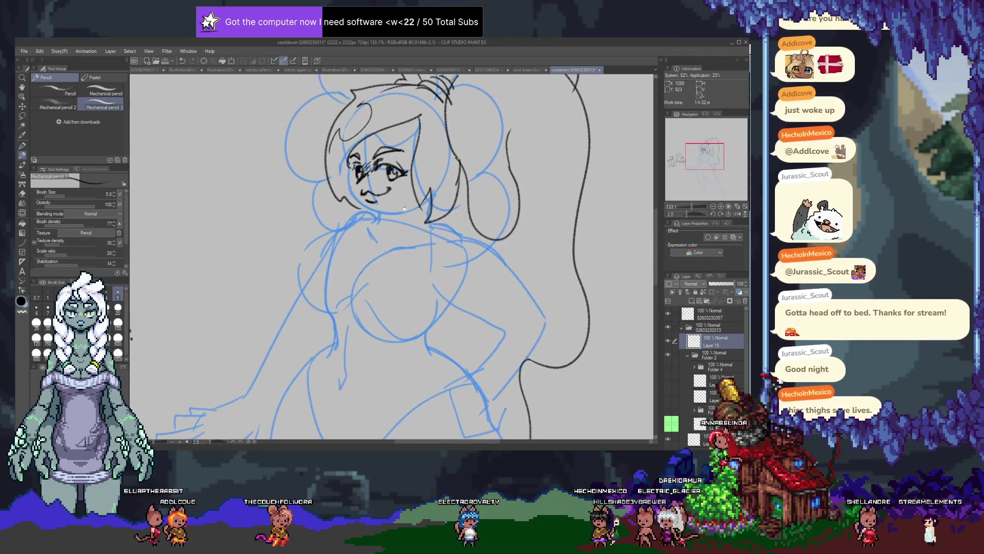
# Step: Show the hidden torso line art and all sketch layers in Folder 1, checking against the blue sketch
pyautogui.scroll(-3, 403, 210)
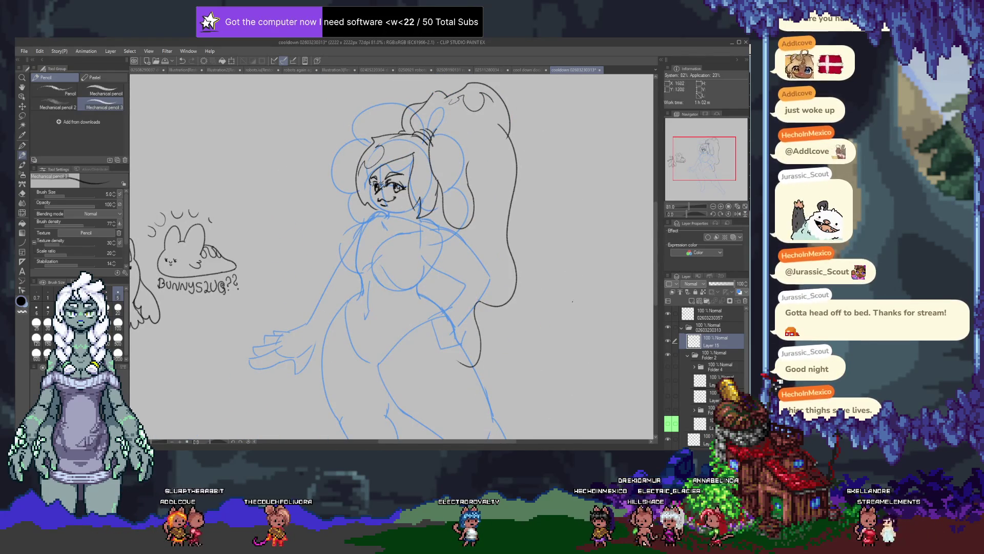
pyautogui.click(667, 366)
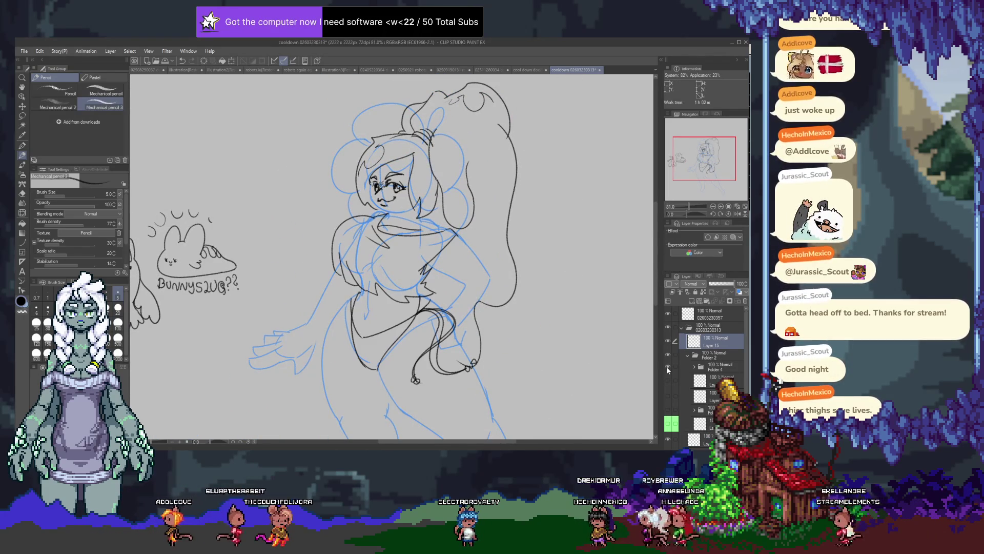
pyautogui.scroll(-3, 699, 395)
pyautogui.scroll(-2, 699, 395)
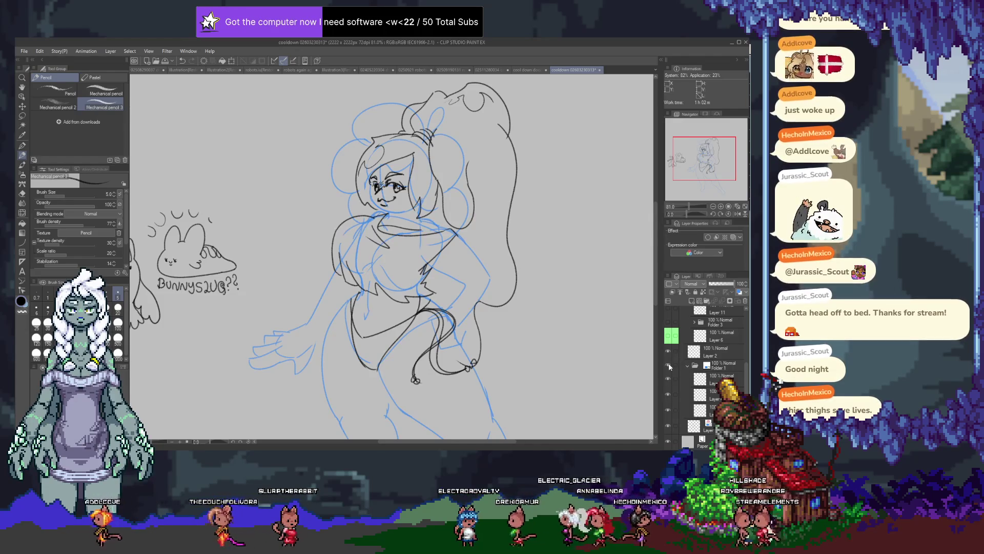
pyautogui.click(667, 425)
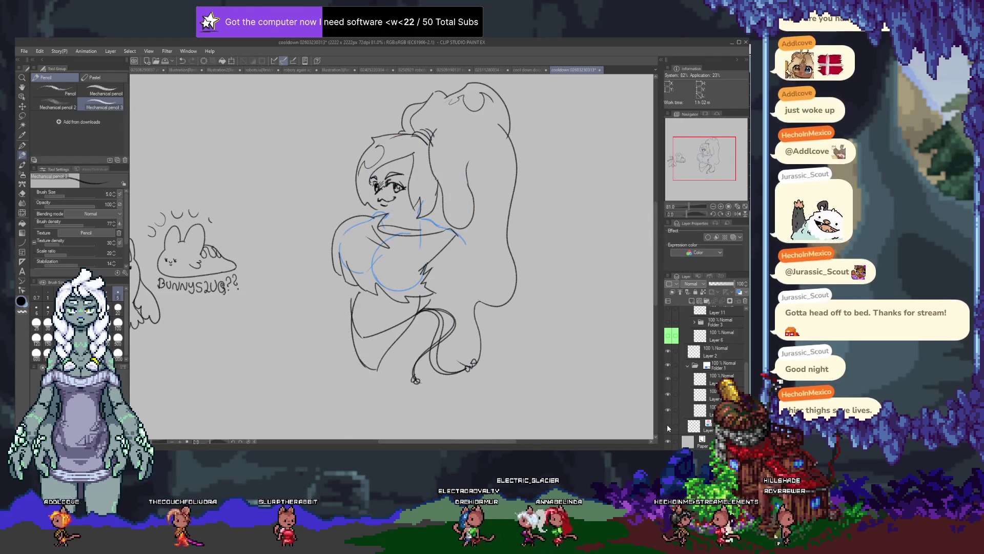
pyautogui.click(667, 423)
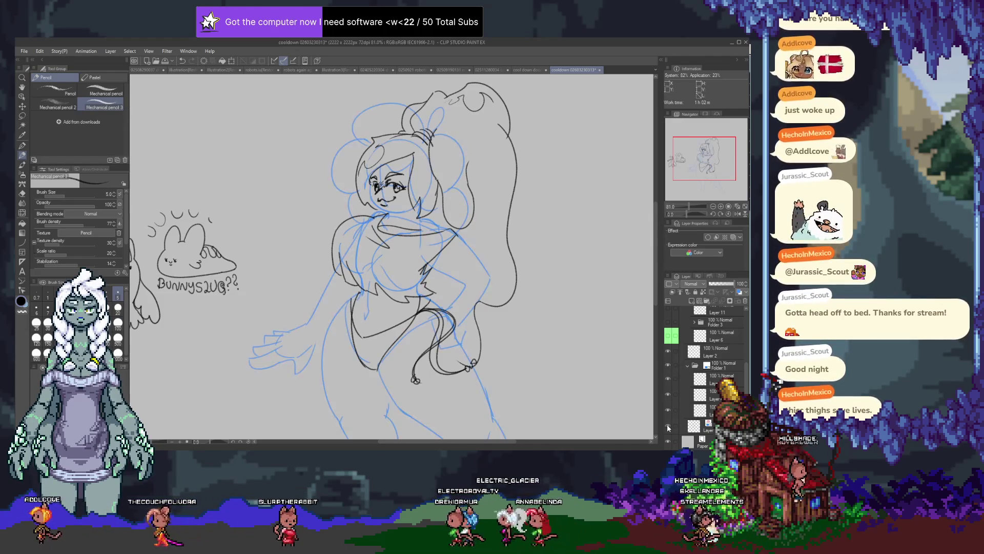
pyautogui.click(666, 365)
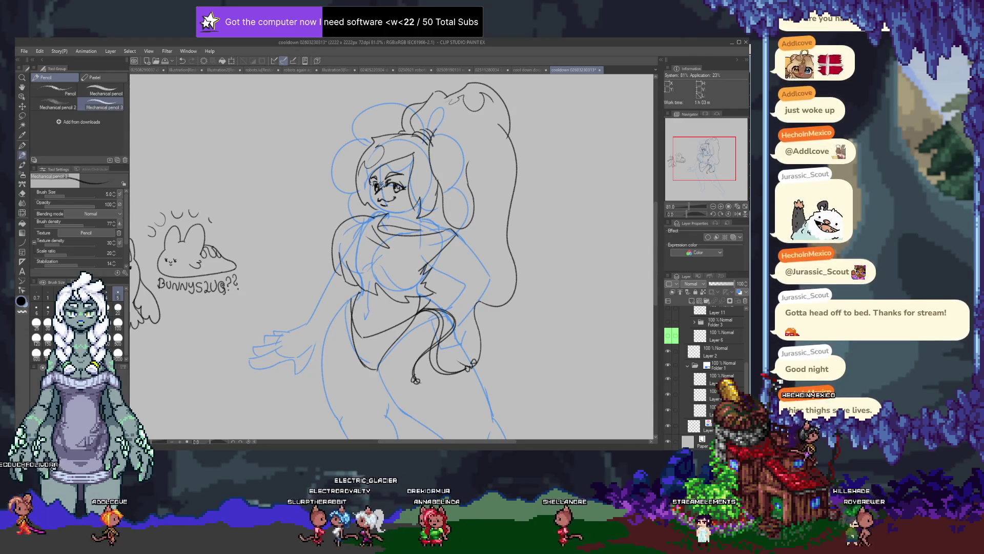
# Step: Group Folder 1 into a new Folder 5 with Ctrl+G
pyautogui.click(696, 369)
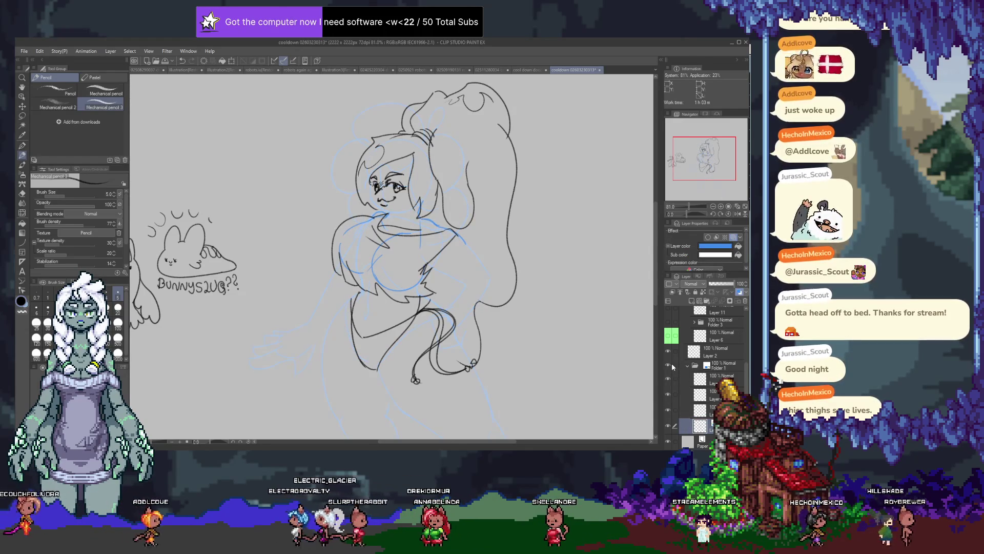
pyautogui.click(726, 369)
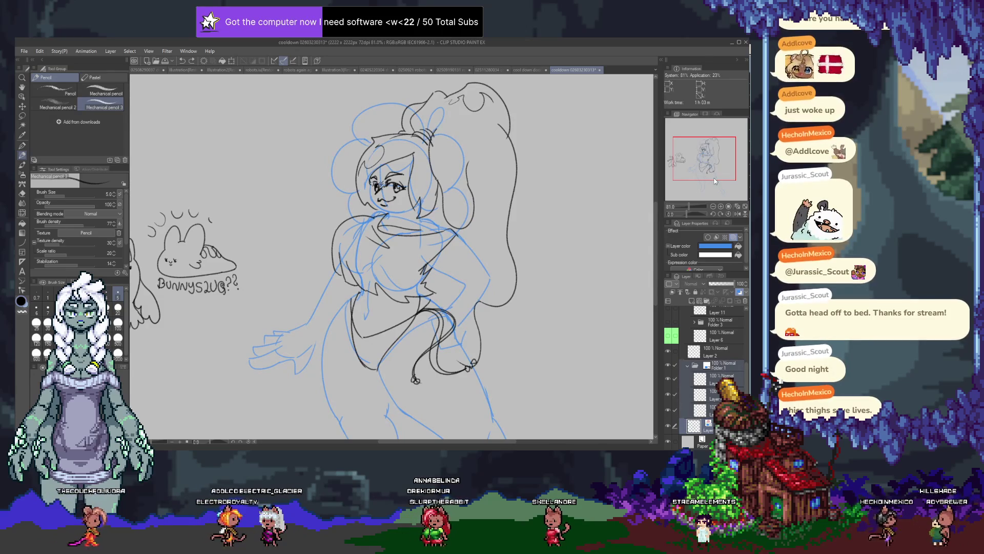
pyautogui.hotkey('ctrl', 'g')
pyautogui.click(669, 364)
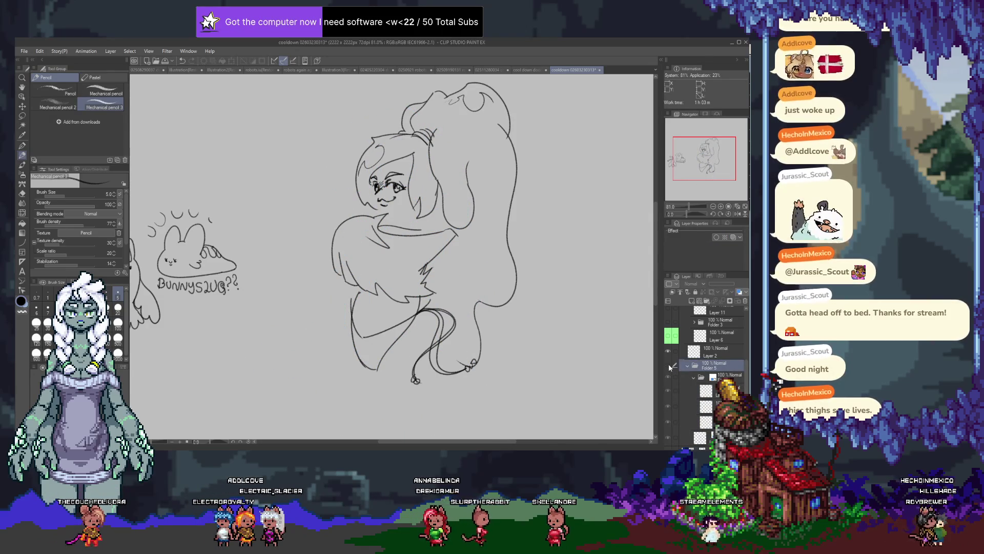
pyautogui.click(668, 364)
# Step: Replace the current body line art with the alternate torso line art in Folder 3
pyautogui.scroll(2, 672, 348)
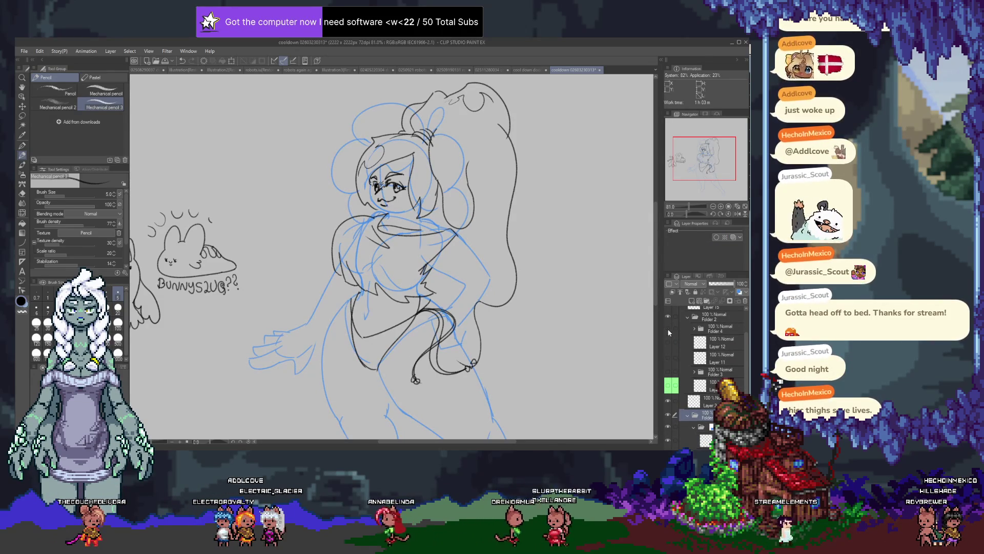
pyautogui.click(667, 330)
pyautogui.click(668, 339)
pyautogui.click(667, 340)
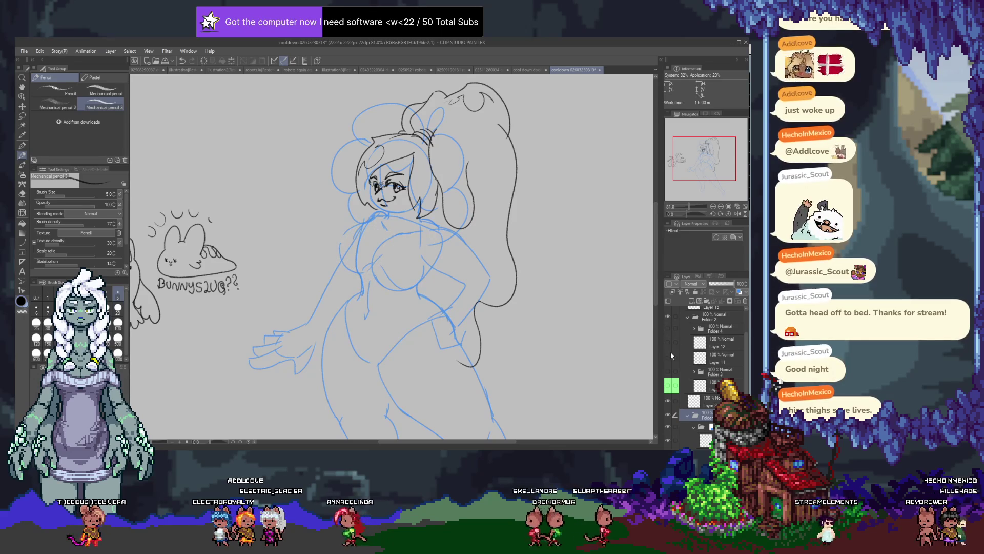
pyautogui.click(669, 352)
pyautogui.click(669, 357)
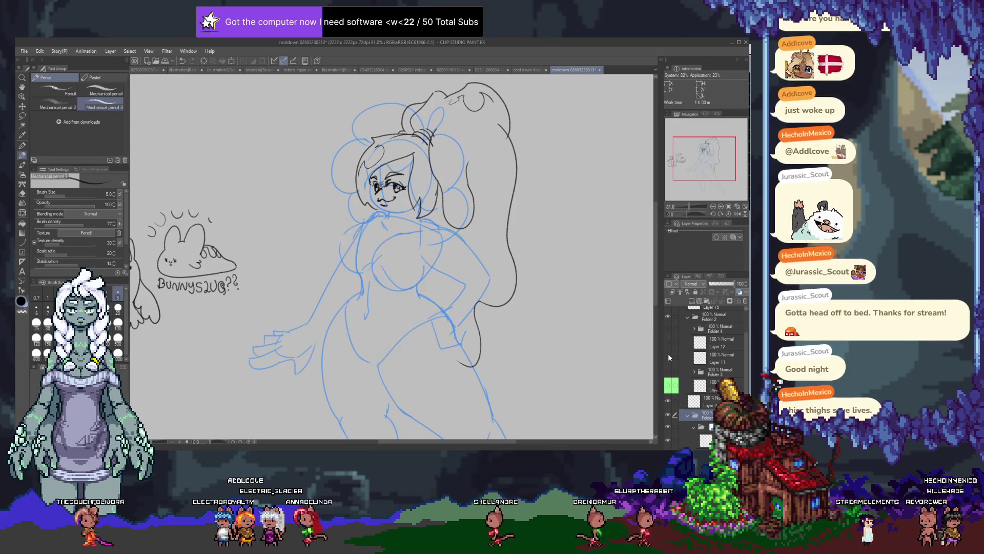
pyautogui.click(668, 373)
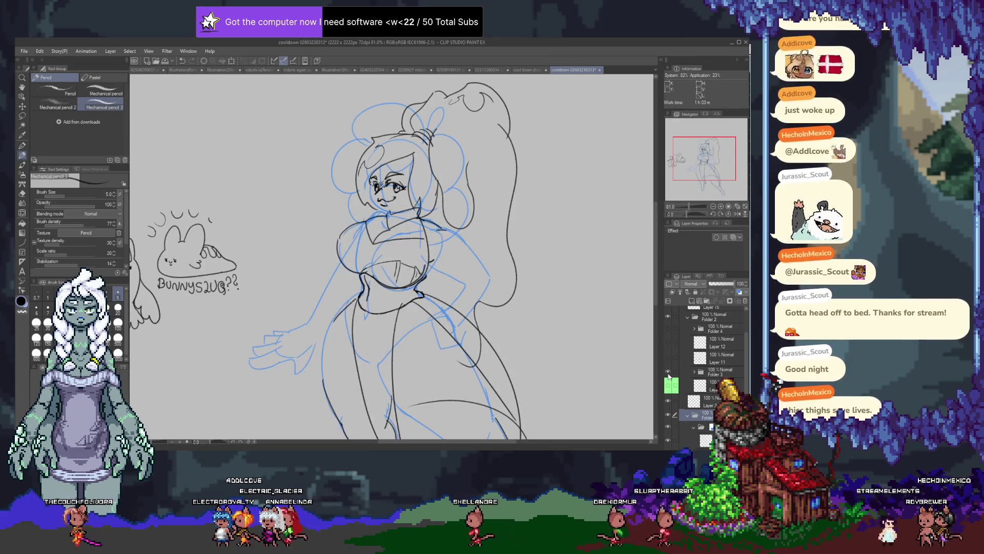
pyautogui.click(669, 417)
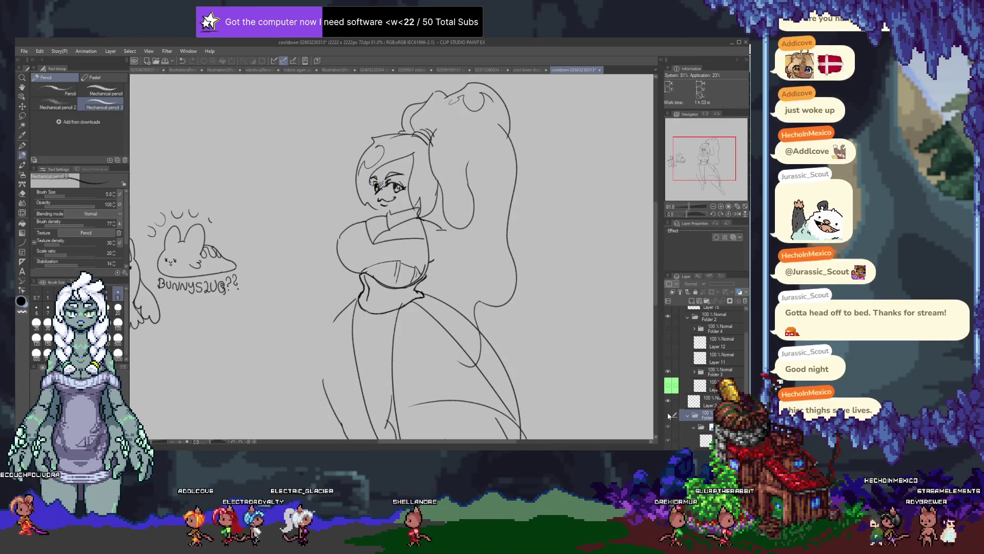
pyautogui.click(669, 416)
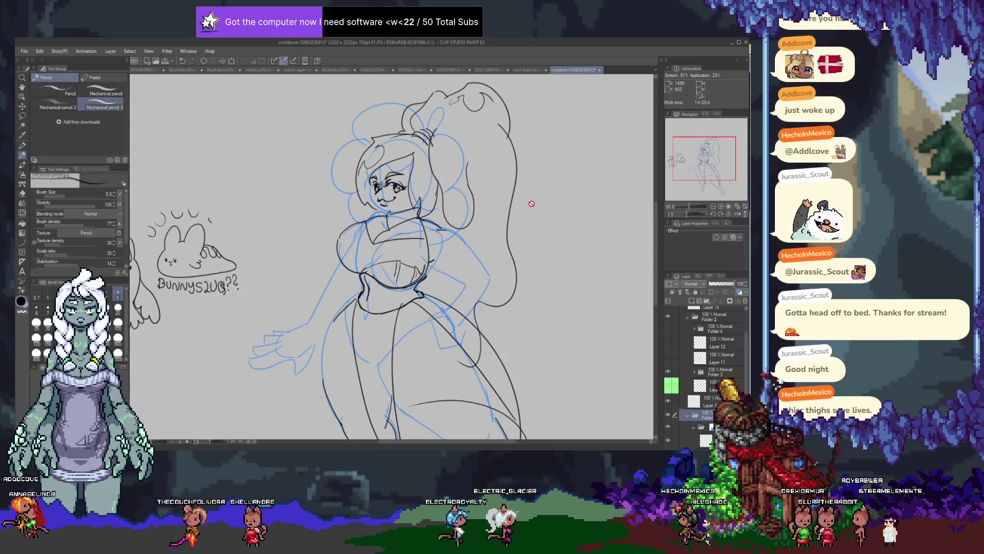
pyautogui.scroll(5, 397, 182)
# Step: Select Layer 2, zoom in on the face, hide the blue sketch folder, and begin a transform
pyautogui.click(705, 401)
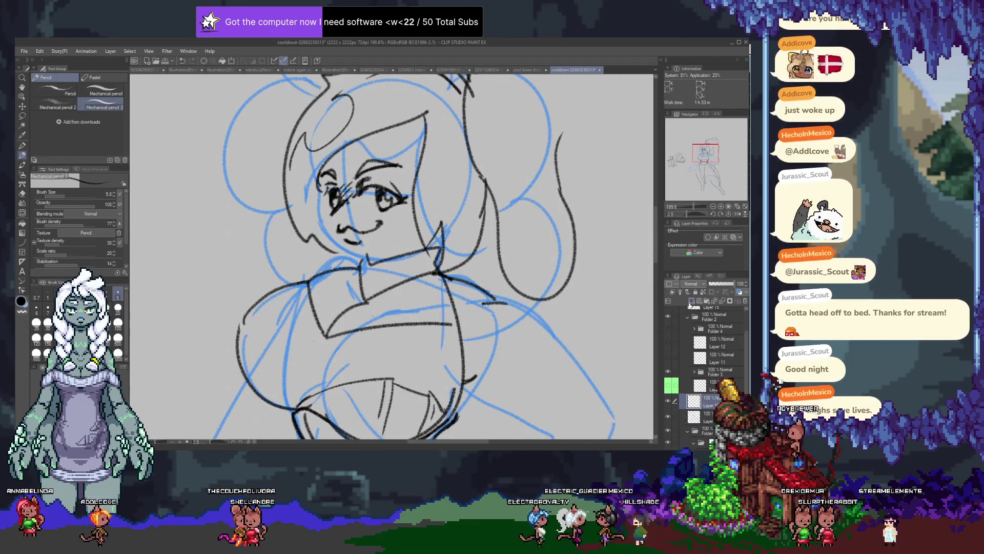
pyautogui.scroll(2, 415, 280)
pyautogui.moveTo(414, 280); pyautogui.dragTo(396, 250)
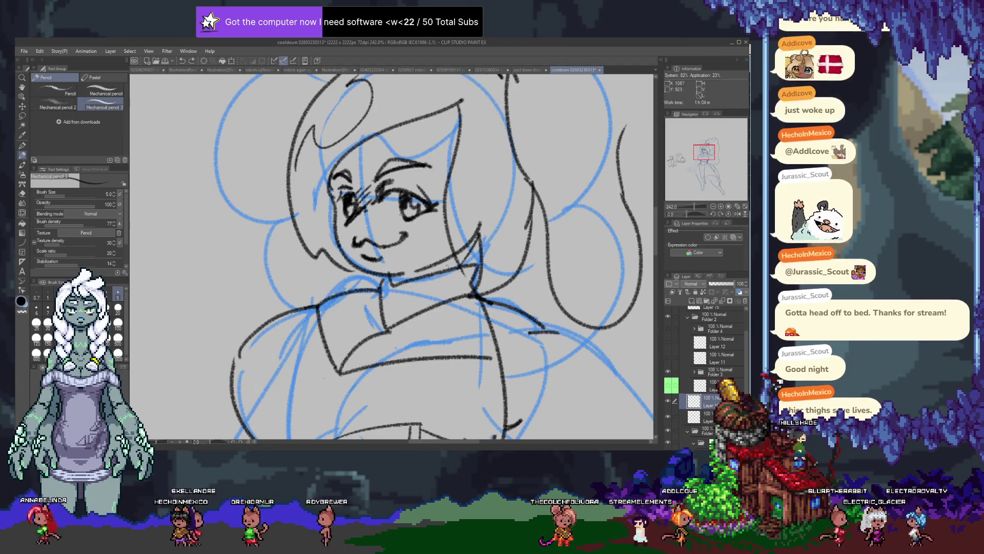
pyautogui.scroll(3, 475, 264)
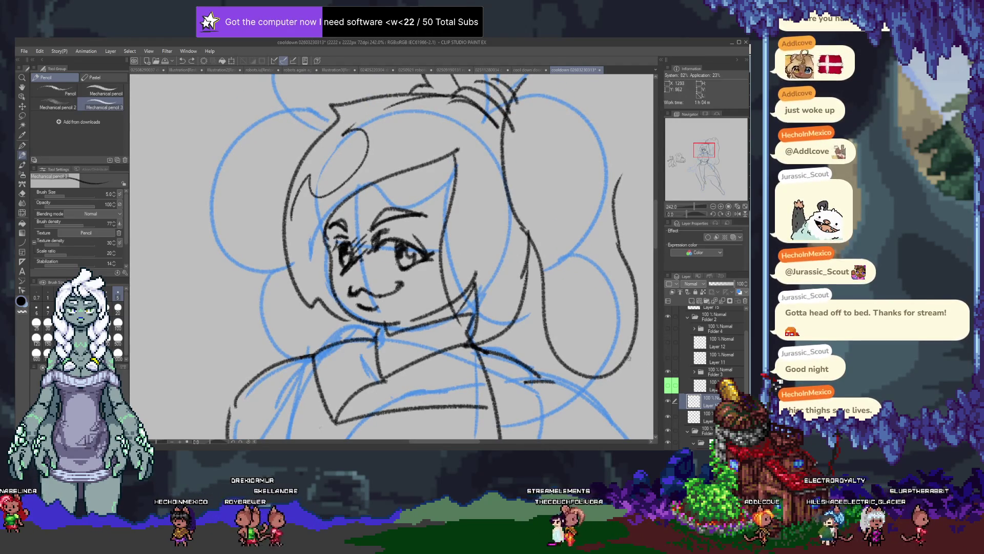
pyautogui.click(669, 430)
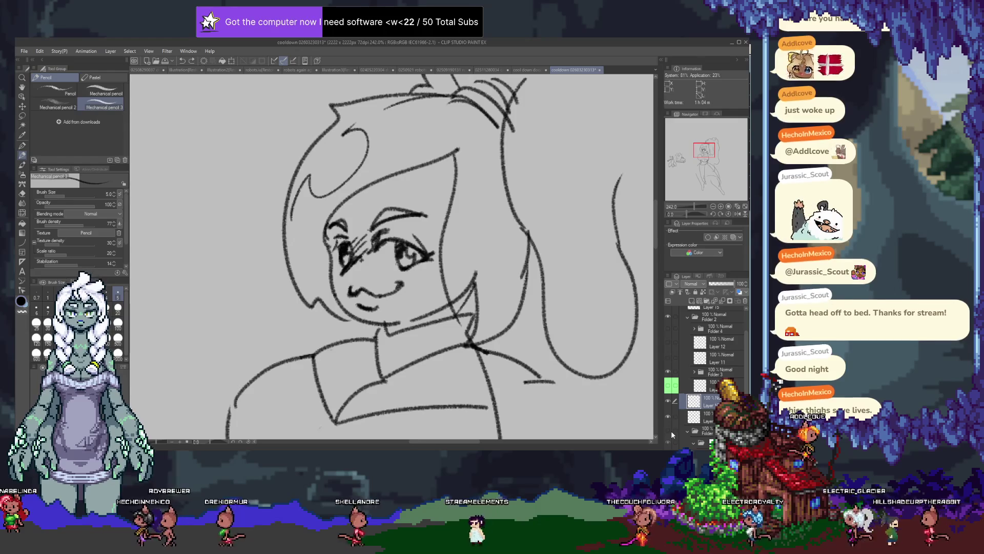
pyautogui.hotkey('ctrl', 't')
# Step: Enlarge the face slightly toward the bottom left, commit it, and undo the last jaw stroke
pyautogui.moveTo(326, 326); pyautogui.dragTo(323, 335)
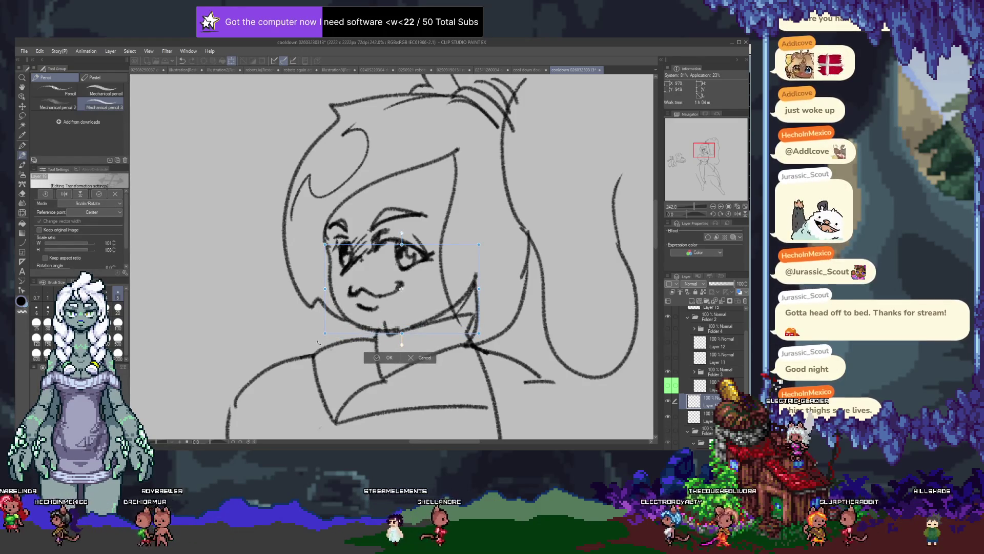
pyautogui.press('Return')
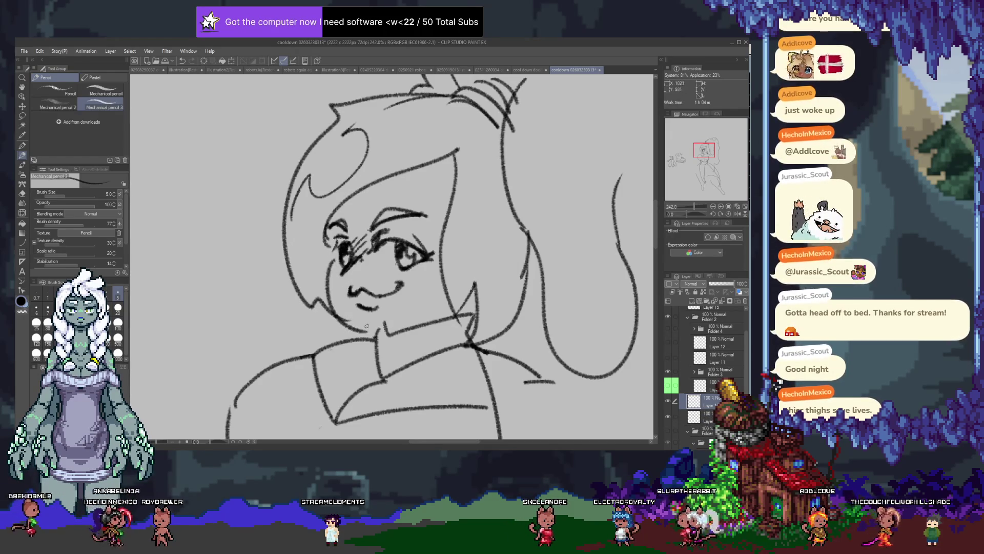
pyautogui.hotkey('ctrl', 'z')
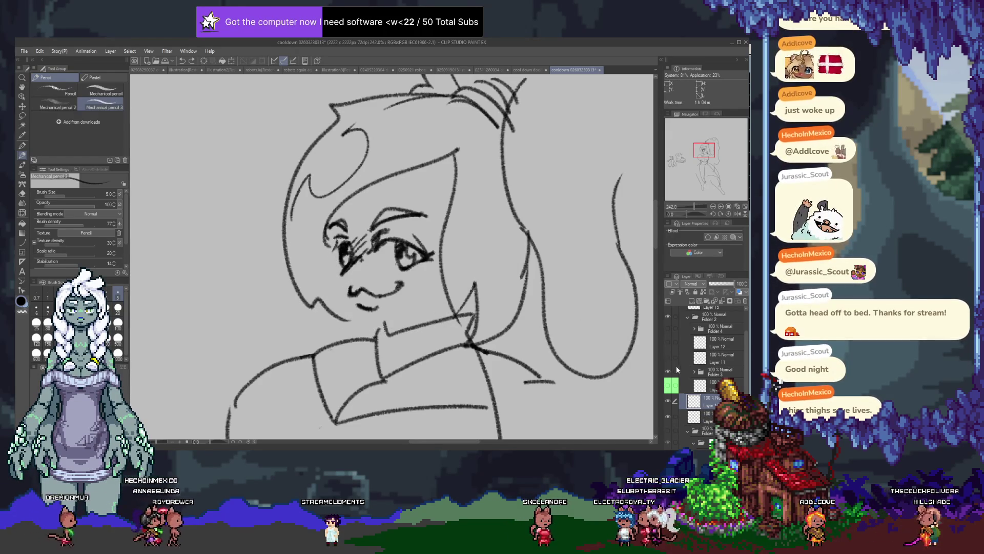
# Step: Show the blue sketch again and add small strokes below the right eye and near the hairline
pyautogui.click(669, 431)
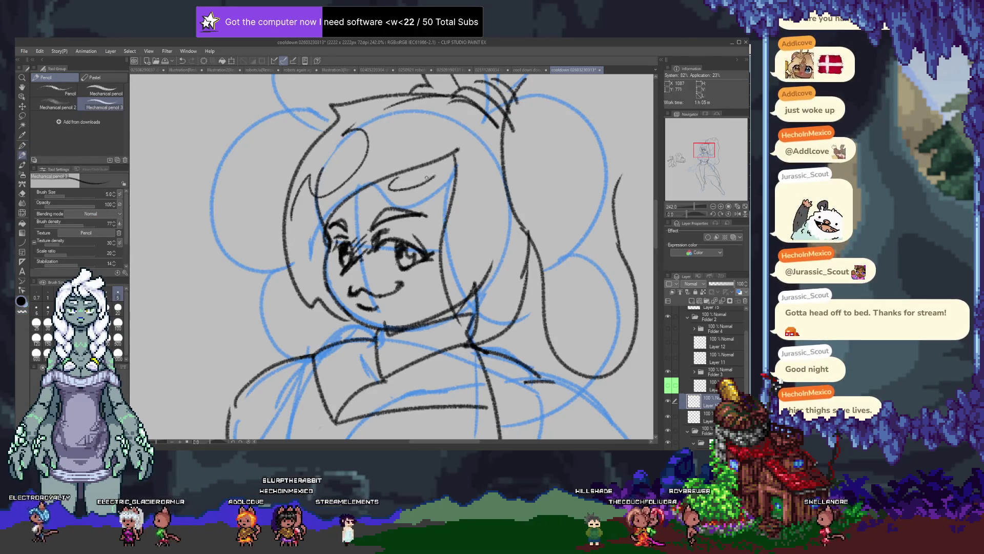
pyautogui.moveTo(435, 264)
pyautogui.mouseDown()
pyautogui.moveTo(422, 270)
pyautogui.moveTo(438, 302)
pyautogui.mouseUp()
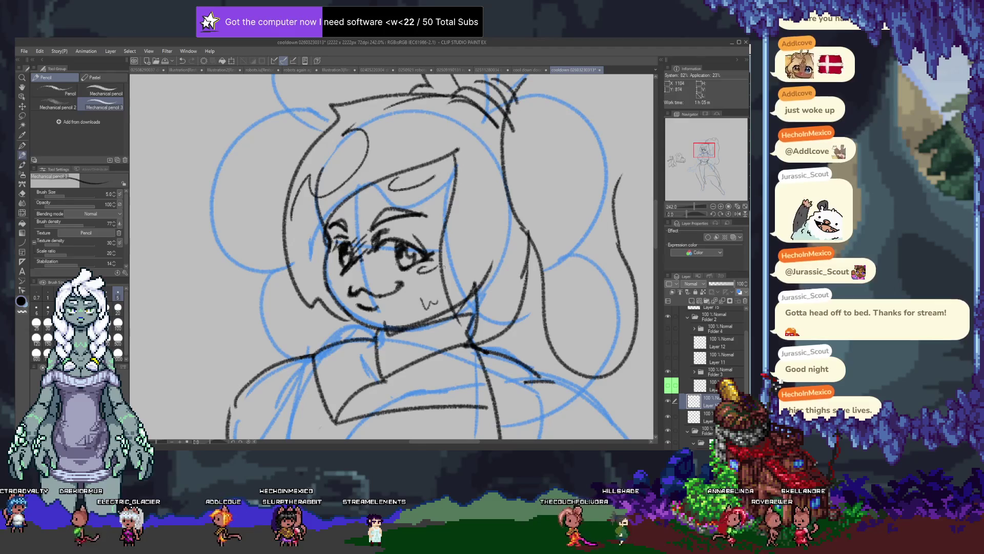
pyautogui.moveTo(440, 179); pyautogui.dragTo(444, 173)
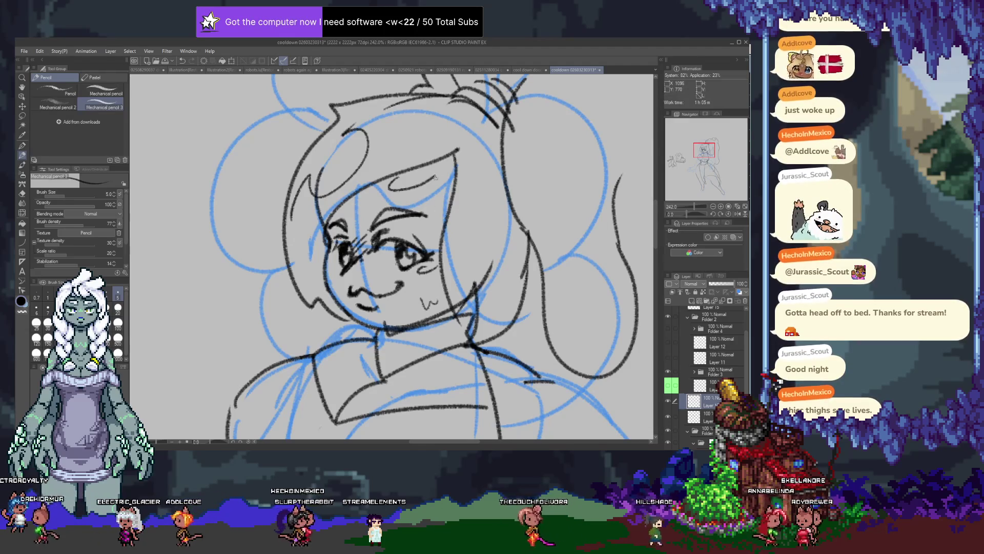
pyautogui.moveTo(455, 215); pyautogui.dragTo(433, 183)
# Step: With the Hard eraser active, compare the lines with and without the blue sketch, then save
pyautogui.scroll(-5, 434, 183)
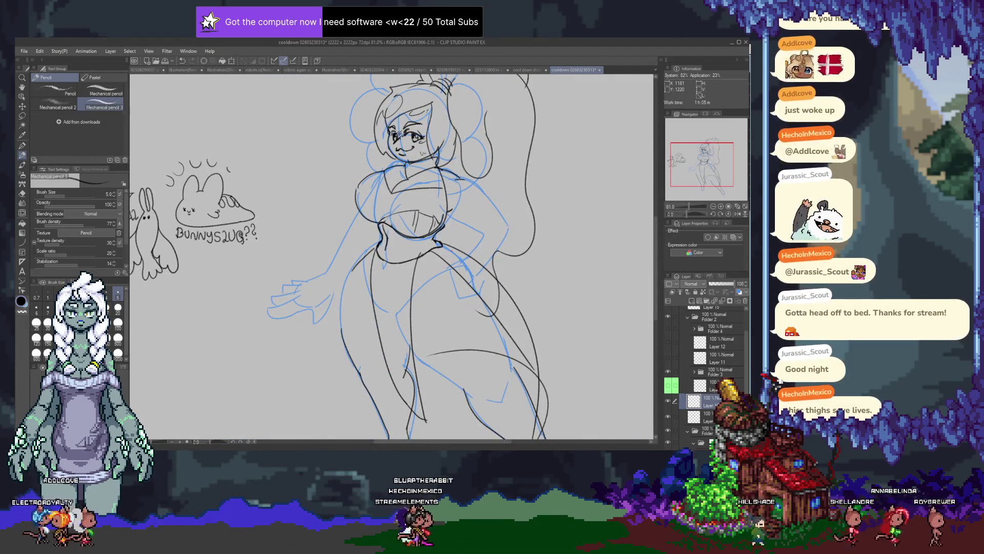
pyautogui.moveTo(467, 229); pyautogui.dragTo(455, 247)
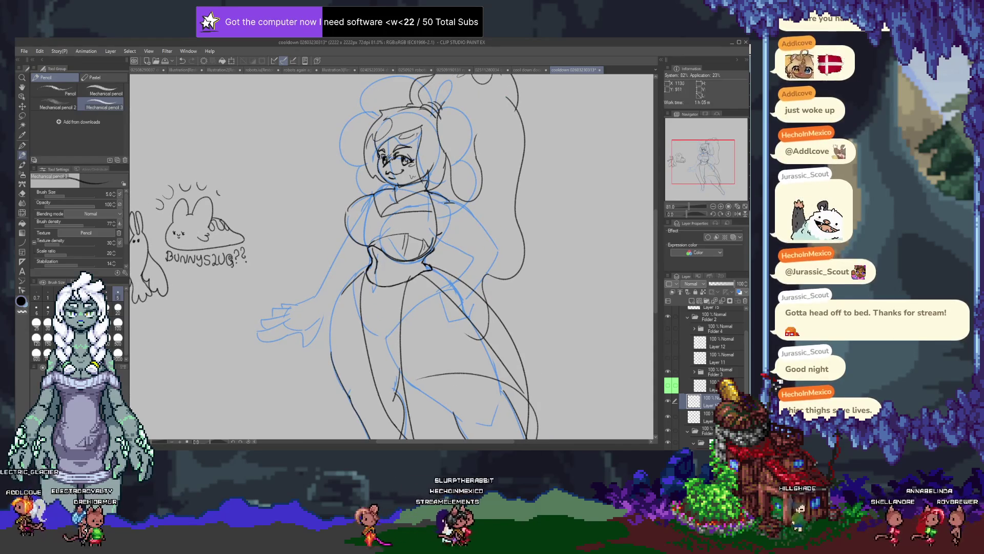
pyautogui.press('e')
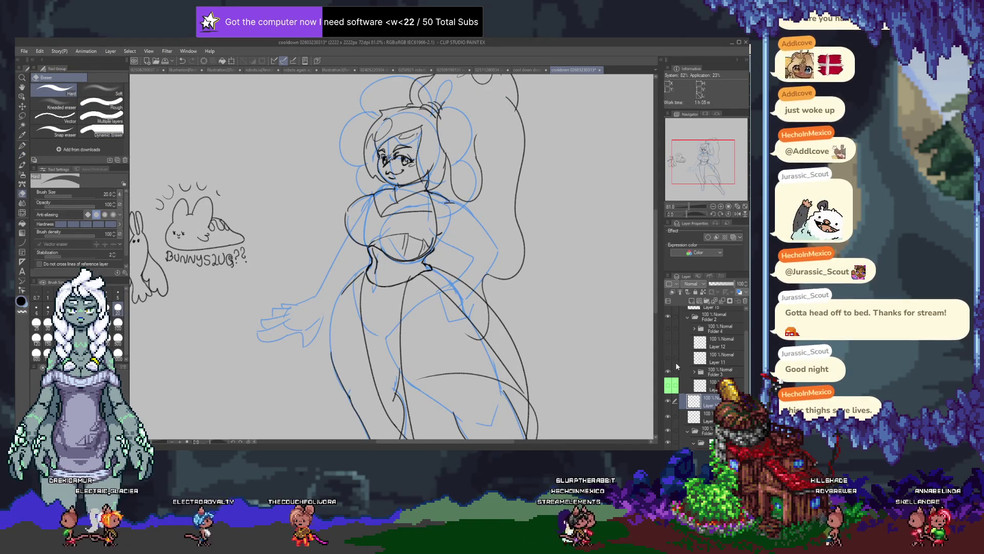
pyautogui.click(669, 429)
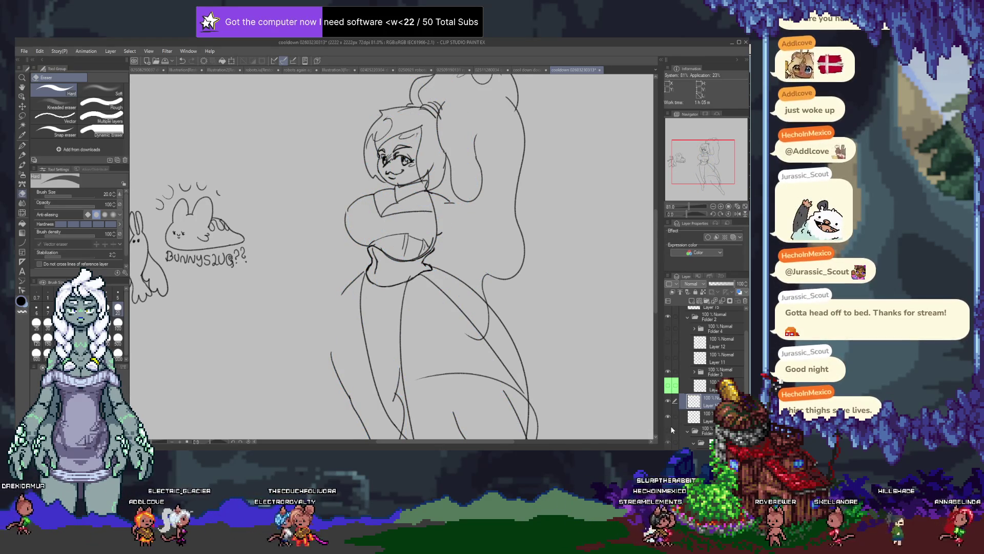
pyautogui.click(672, 426)
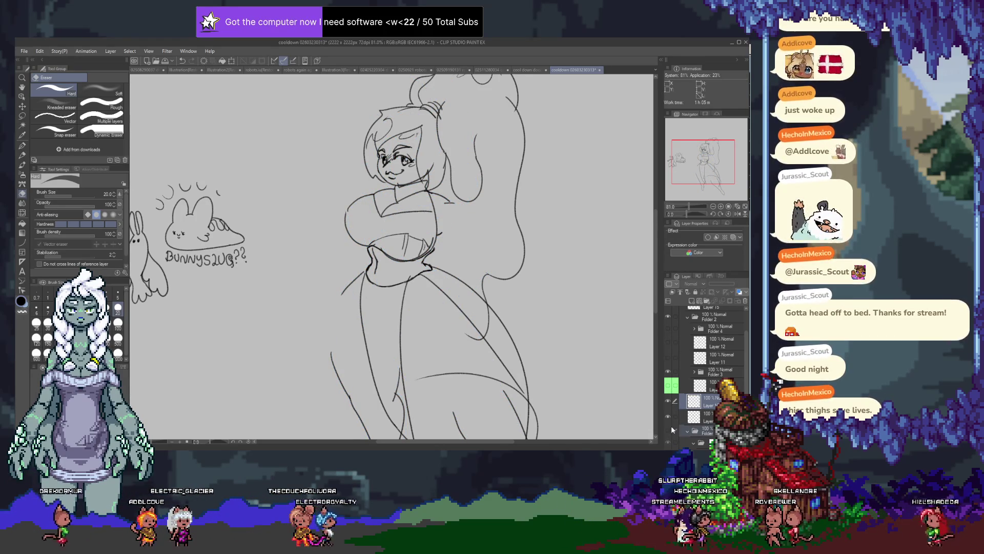
pyautogui.click(671, 430)
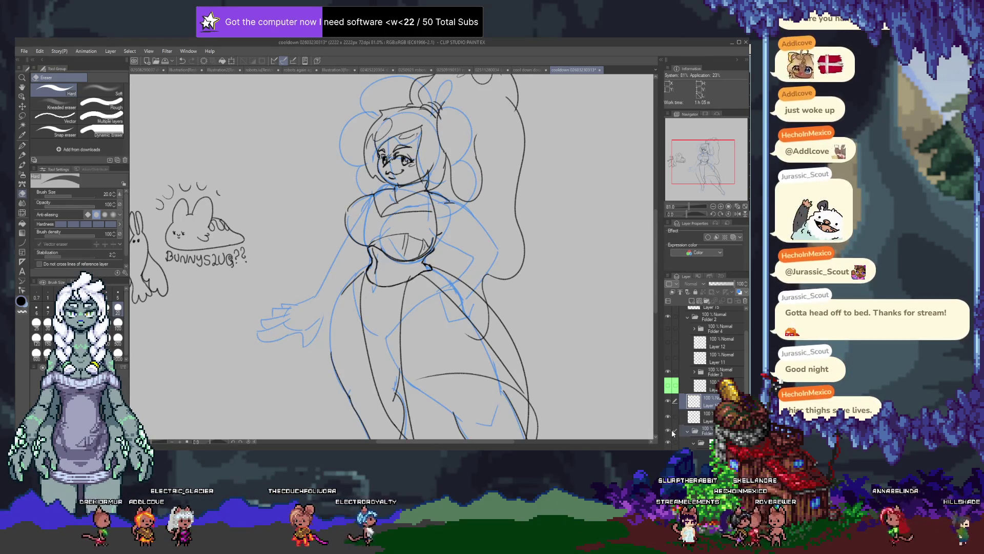
pyautogui.click(687, 420)
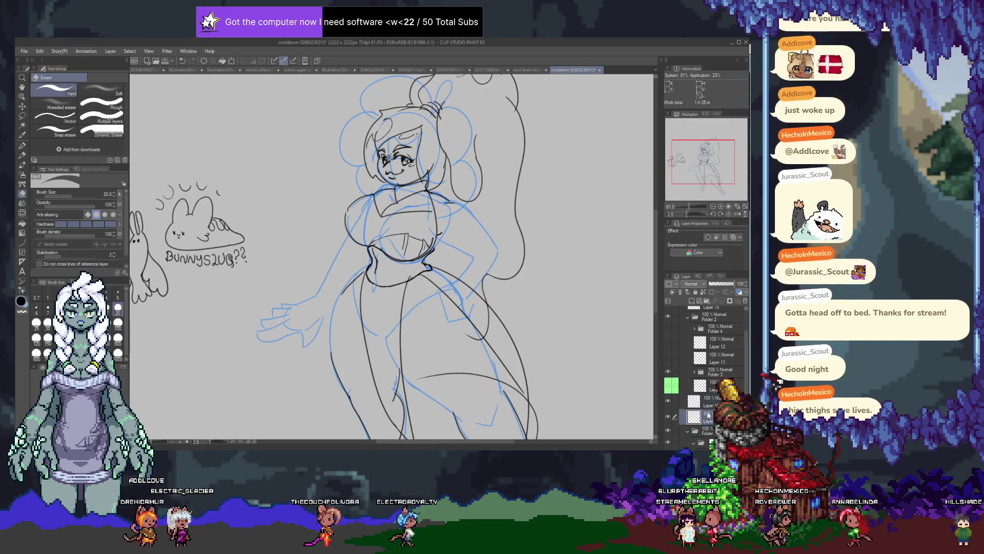
pyautogui.hotkey('ctrl', 's')
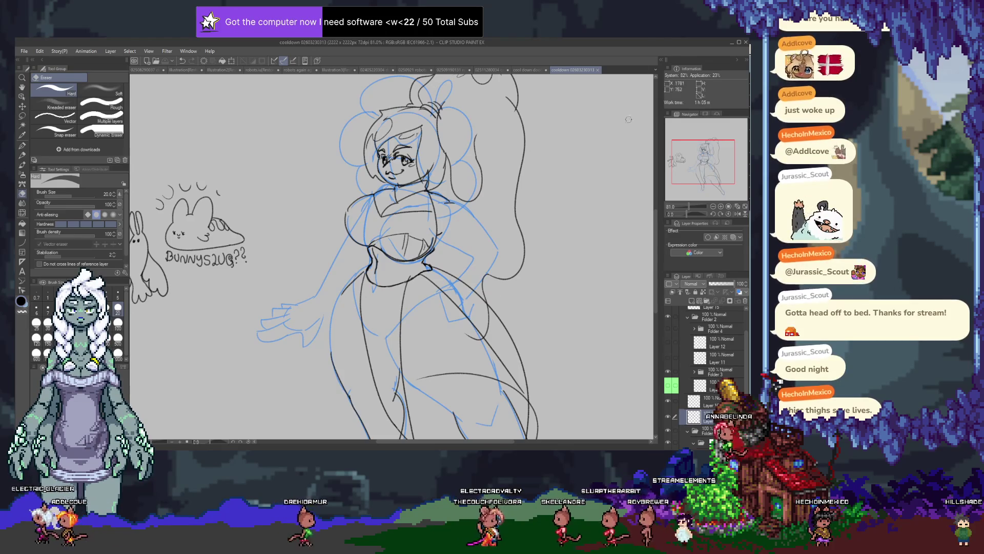
# Step: Hide and re-show Layer 15's ponytail lines and the blue sketch in Folder 5 to check them
pyautogui.scroll(-3, 474, 200)
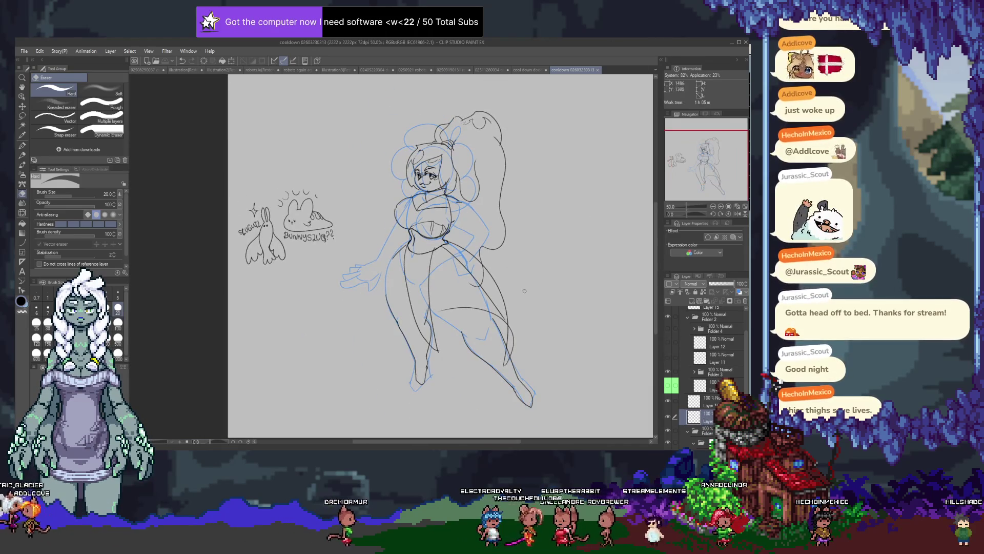
pyautogui.scroll(3, 671, 369)
pyautogui.click(667, 342)
pyautogui.click(668, 342)
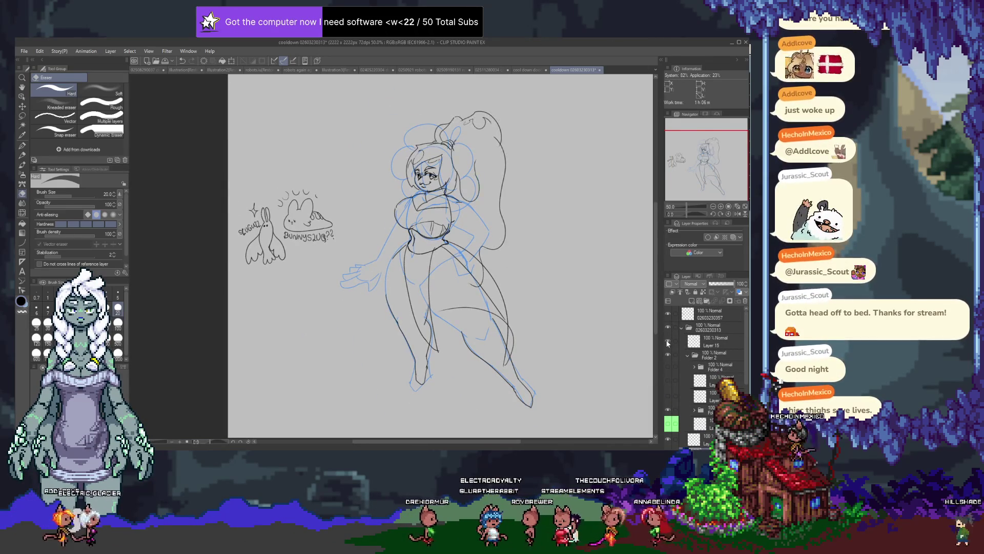
pyautogui.scroll(-5, 666, 354)
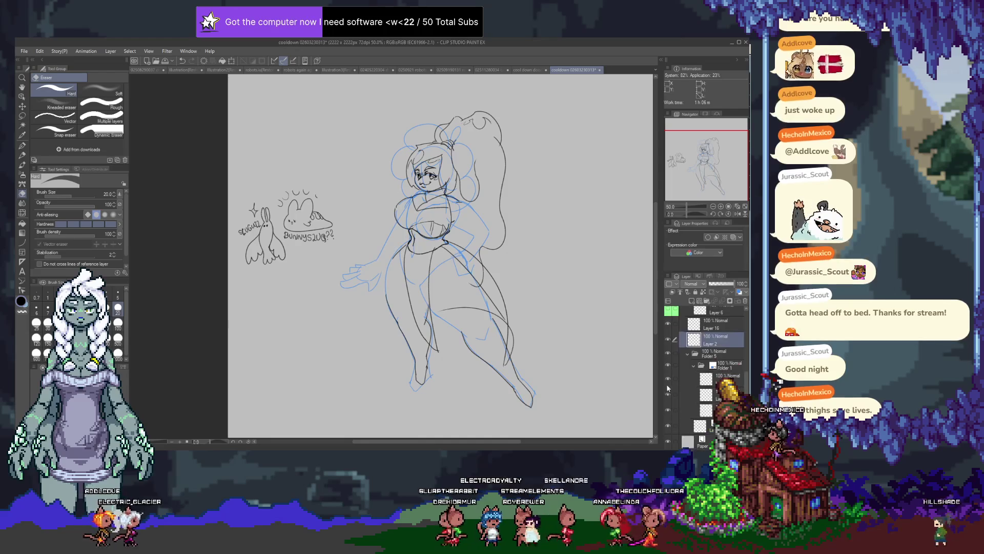
pyautogui.click(668, 354)
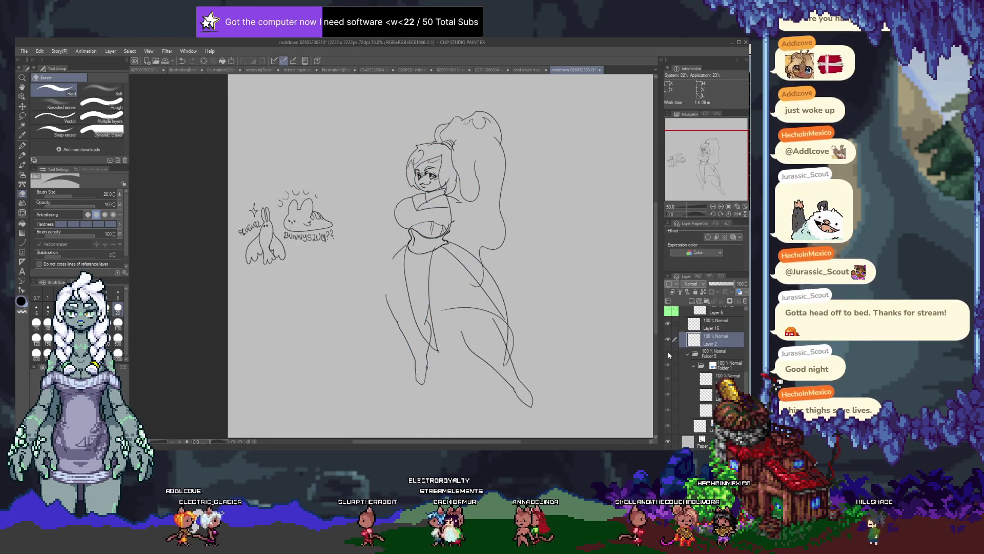
pyautogui.click(668, 353)
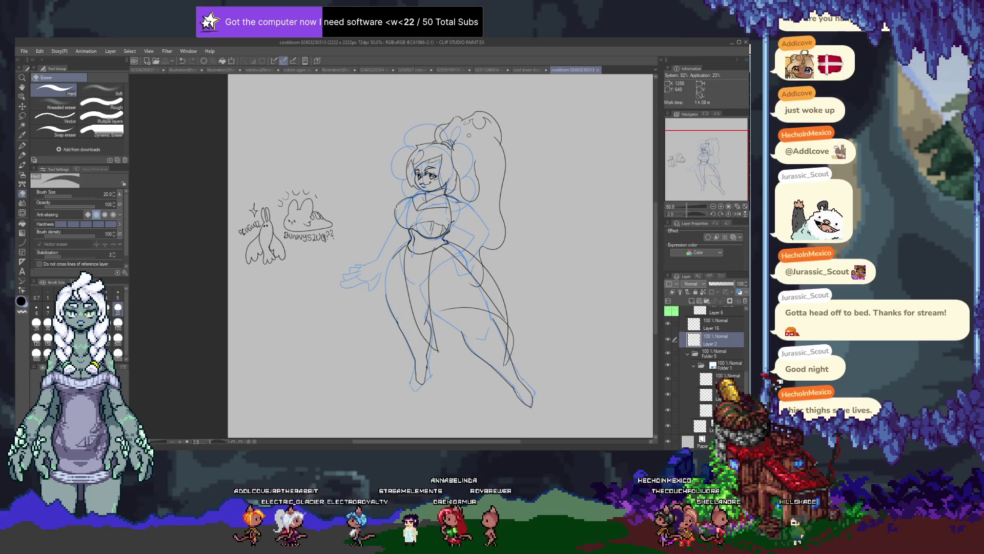
# Step: Add a new Layer 17 above Layer 15 and give it a magenta layer colour
pyautogui.scroll(5, 718, 334)
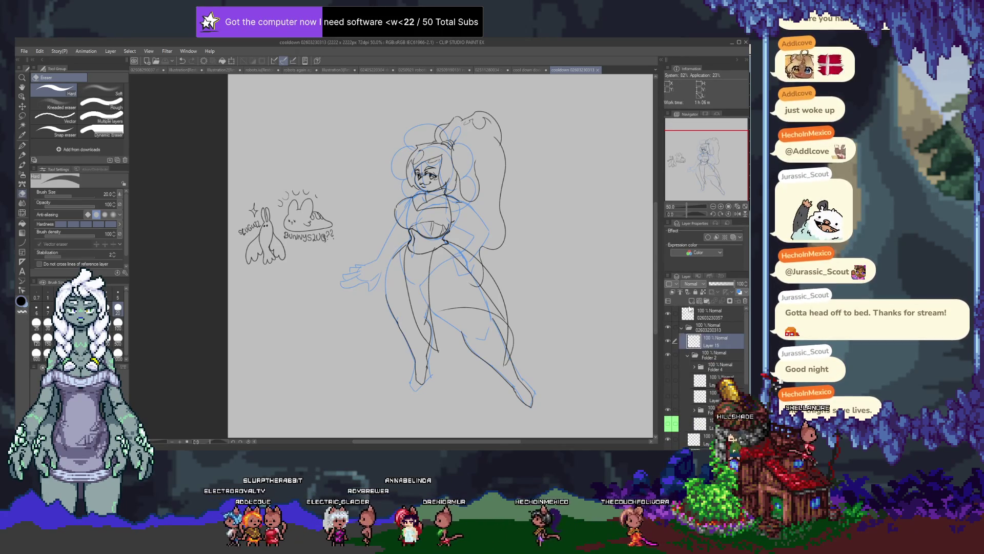
pyautogui.click(692, 301)
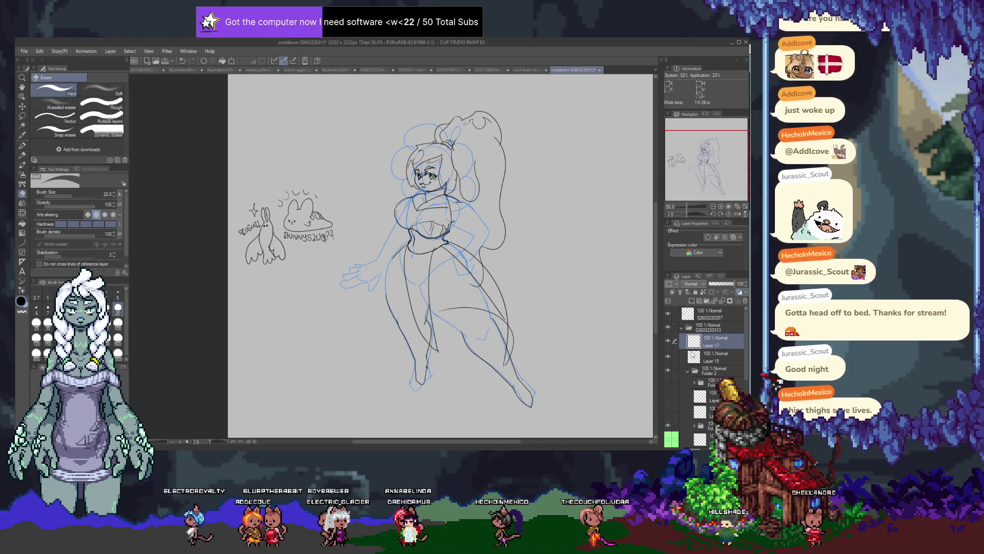
pyautogui.click(740, 293)
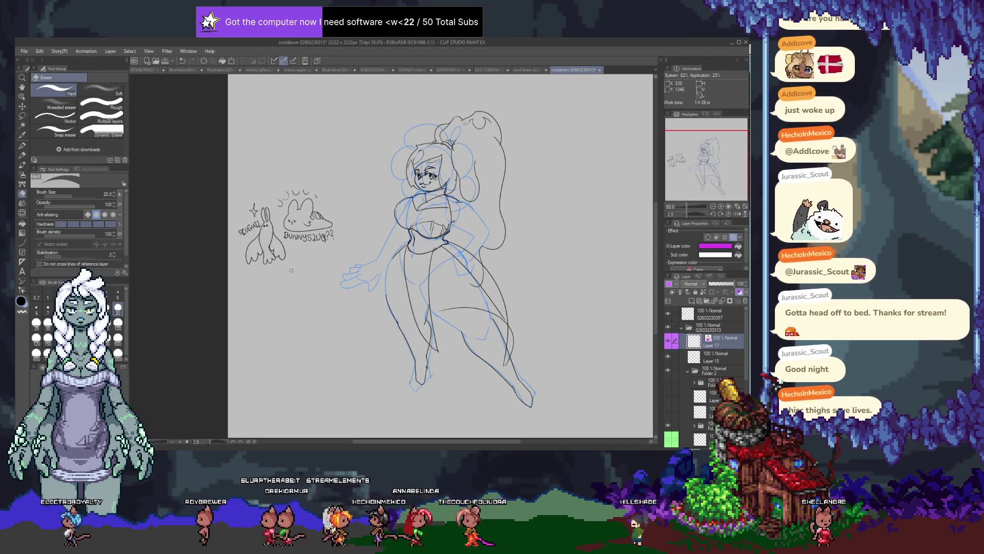
# Step: With the pixelated Pen, try a magenta zigzag scribble beside the figure, then undo it
pyautogui.press('p')
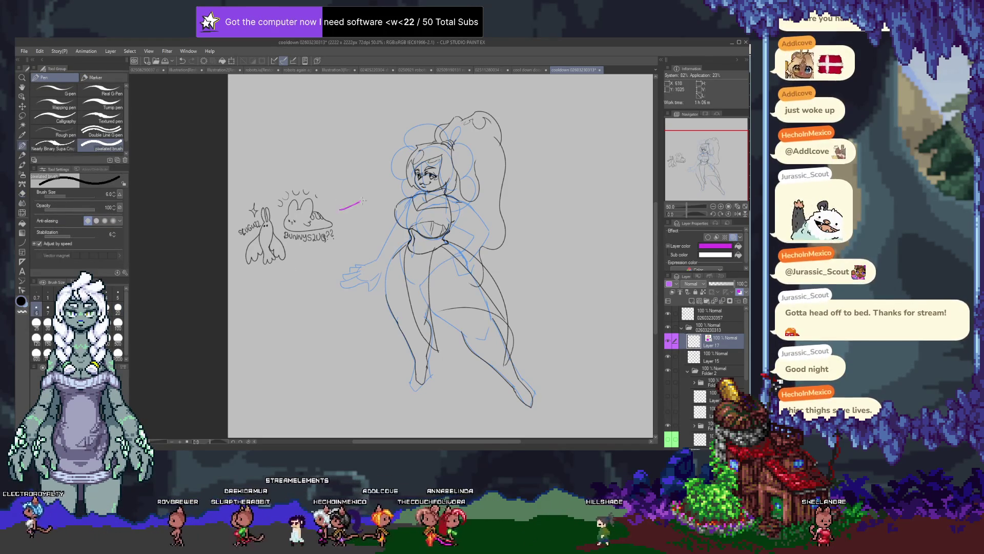
pyautogui.scroll(3, 348, 210)
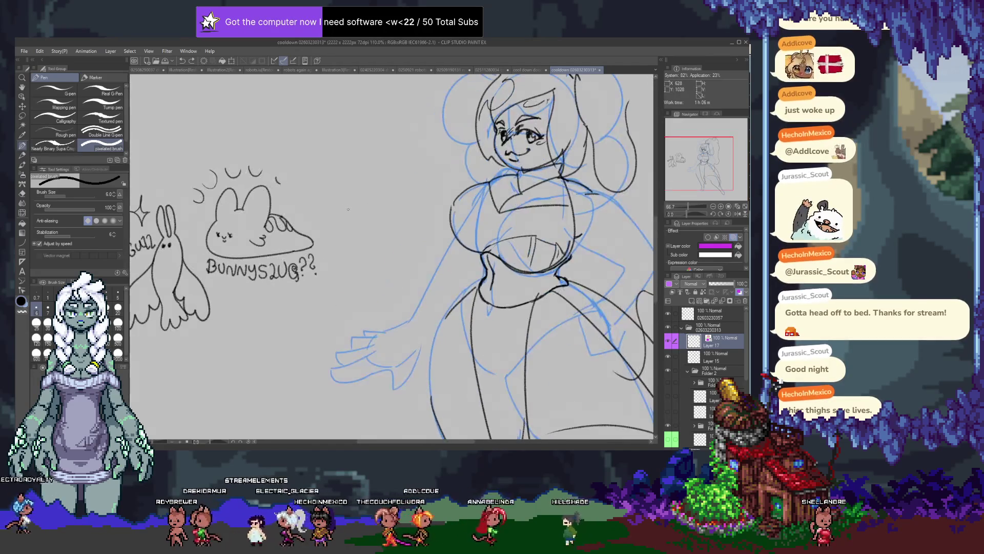
pyautogui.moveTo(347, 209); pyautogui.dragTo(323, 227)
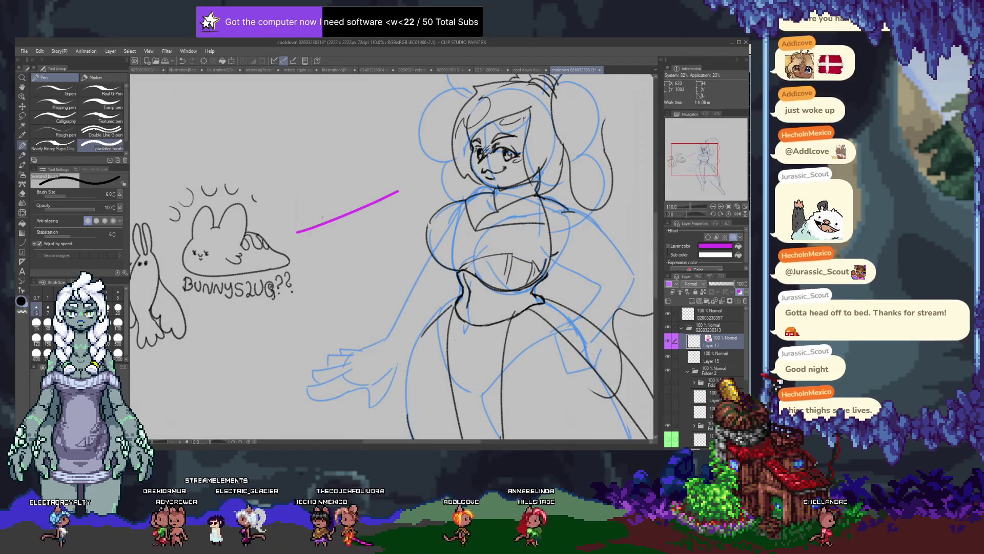
pyautogui.hotkey('ctrl', 'z')
pyautogui.hotkey('ctrl', 'z')
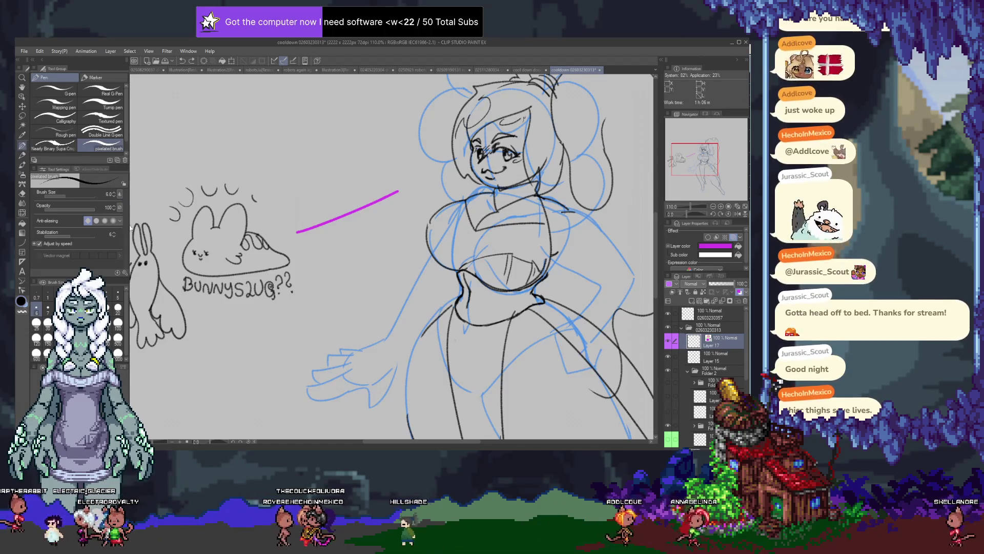
pyautogui.moveTo(268, 162)
pyautogui.mouseDown()
pyautogui.moveTo(309, 132)
pyautogui.moveTo(377, 140)
pyautogui.mouseUp()
pyautogui.hotkey('ctrl', 'z')
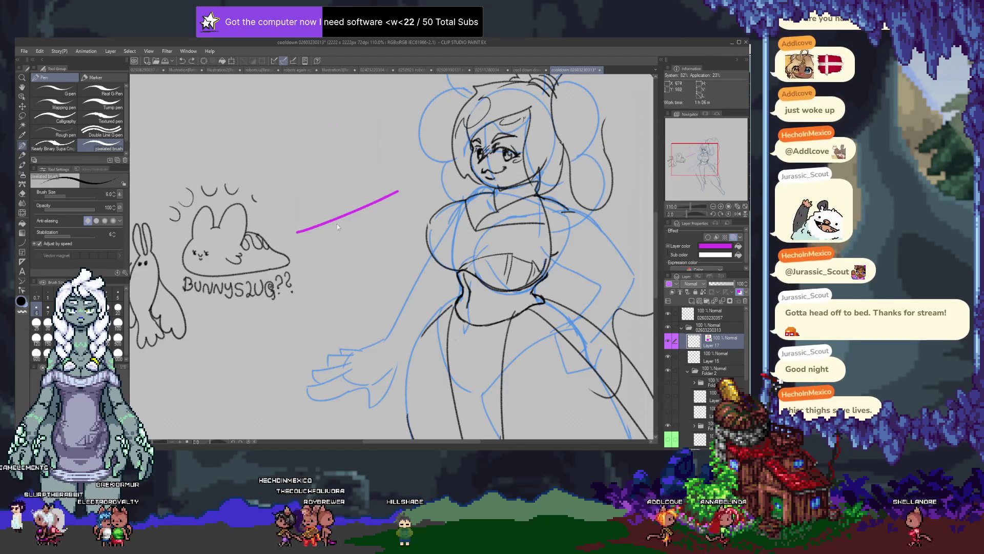
pyautogui.hotkey('ctrl', 'z')
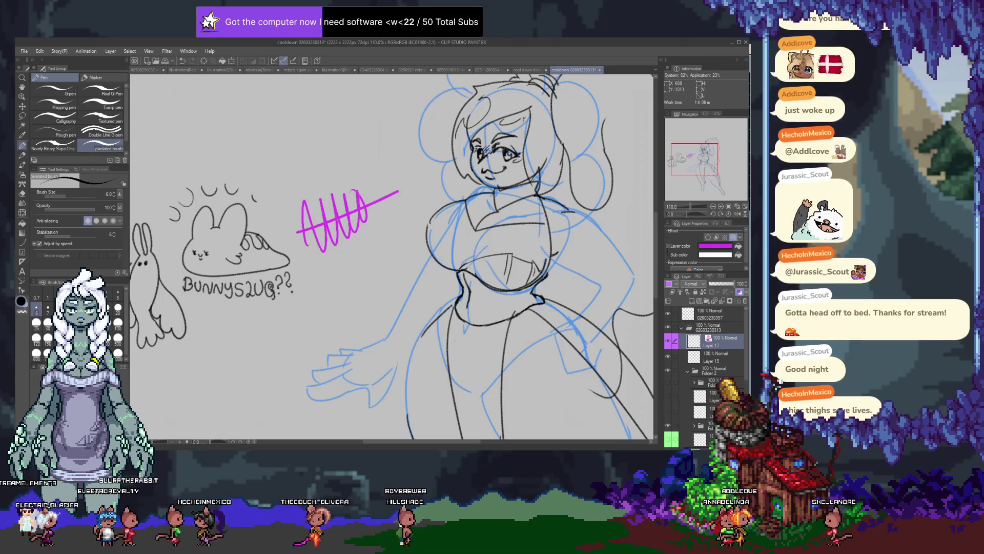
pyautogui.hotkey('ctrl', 'z')
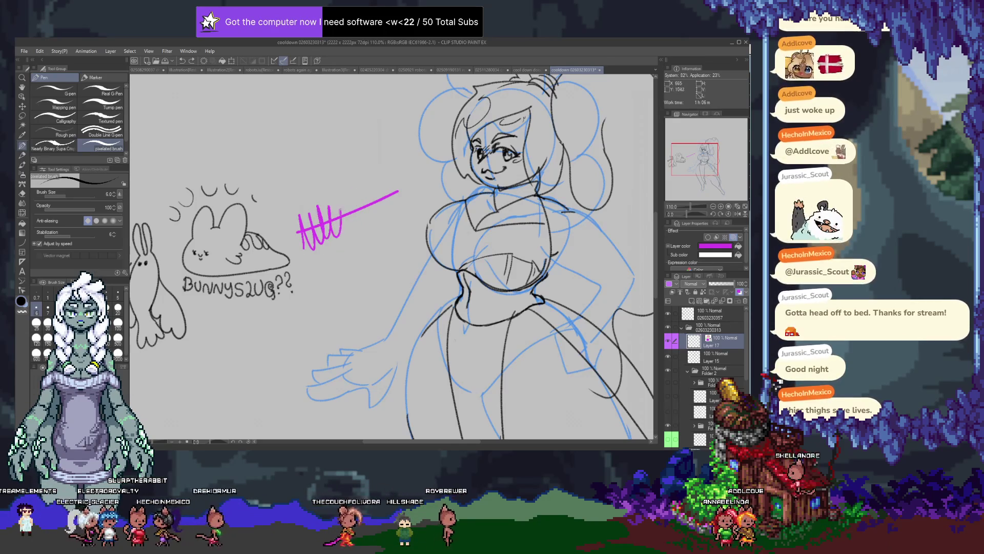
# Step: Draw the magenta signature mark and handwritten name beside the bunny doodle, then save
pyautogui.moveTo(349, 200); pyautogui.dragTo(356, 199)
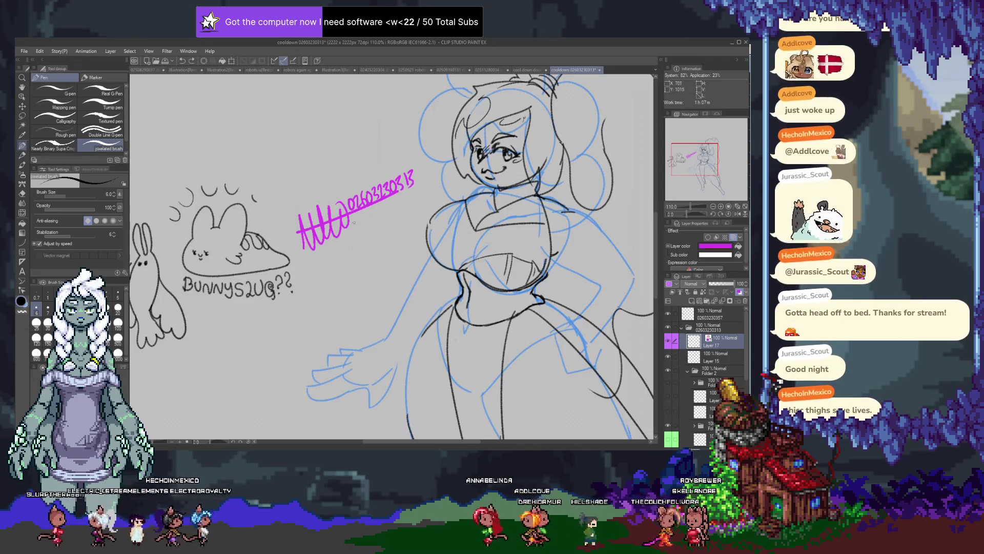
pyautogui.moveTo(363, 219); pyautogui.dragTo(430, 193)
pyautogui.hotkey('ctrl', 's')
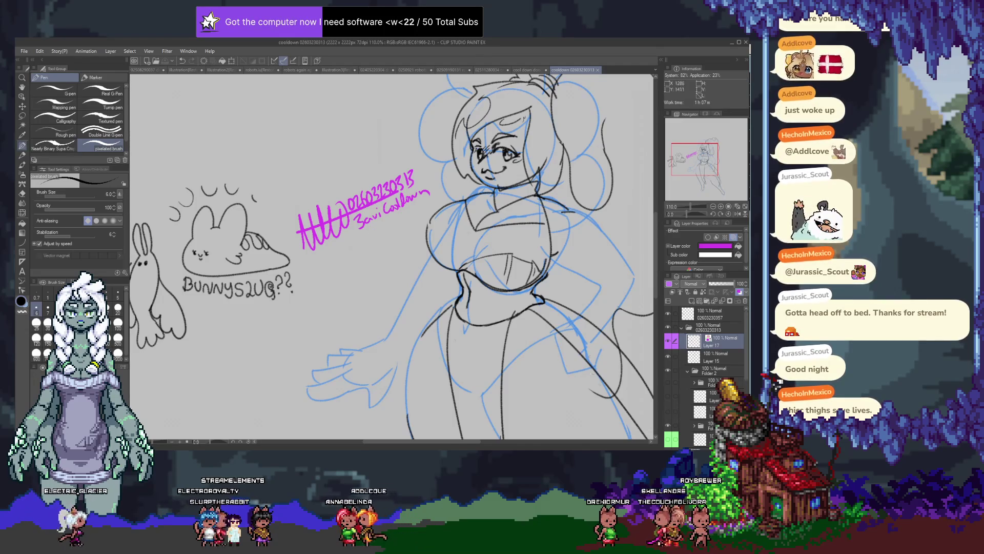
pyautogui.scroll(-5, 400, 256)
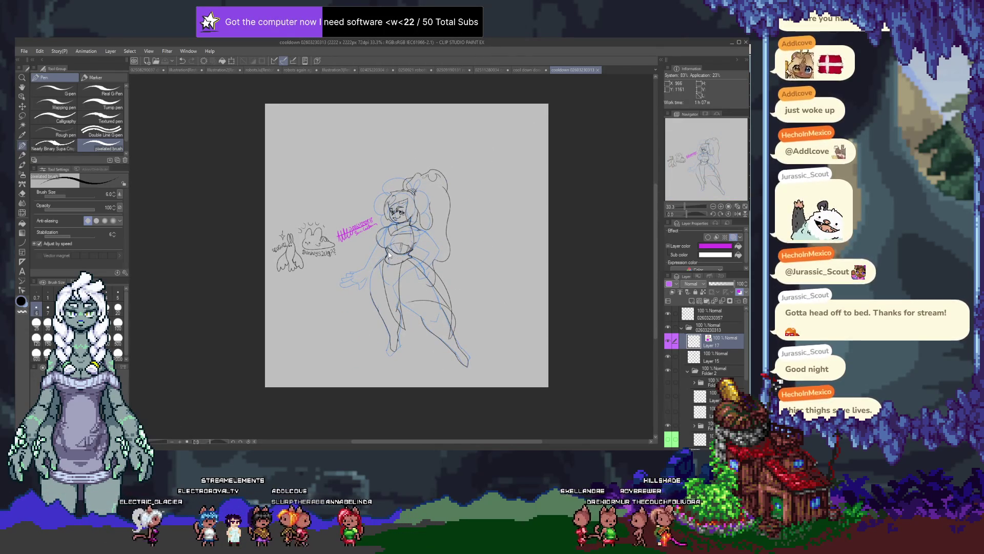
pyautogui.scroll(2, 370, 238)
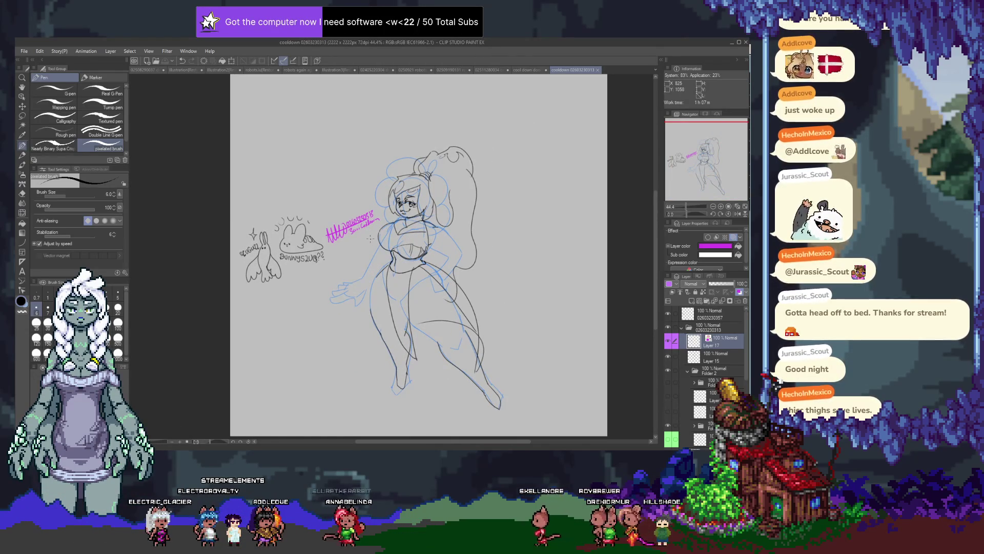